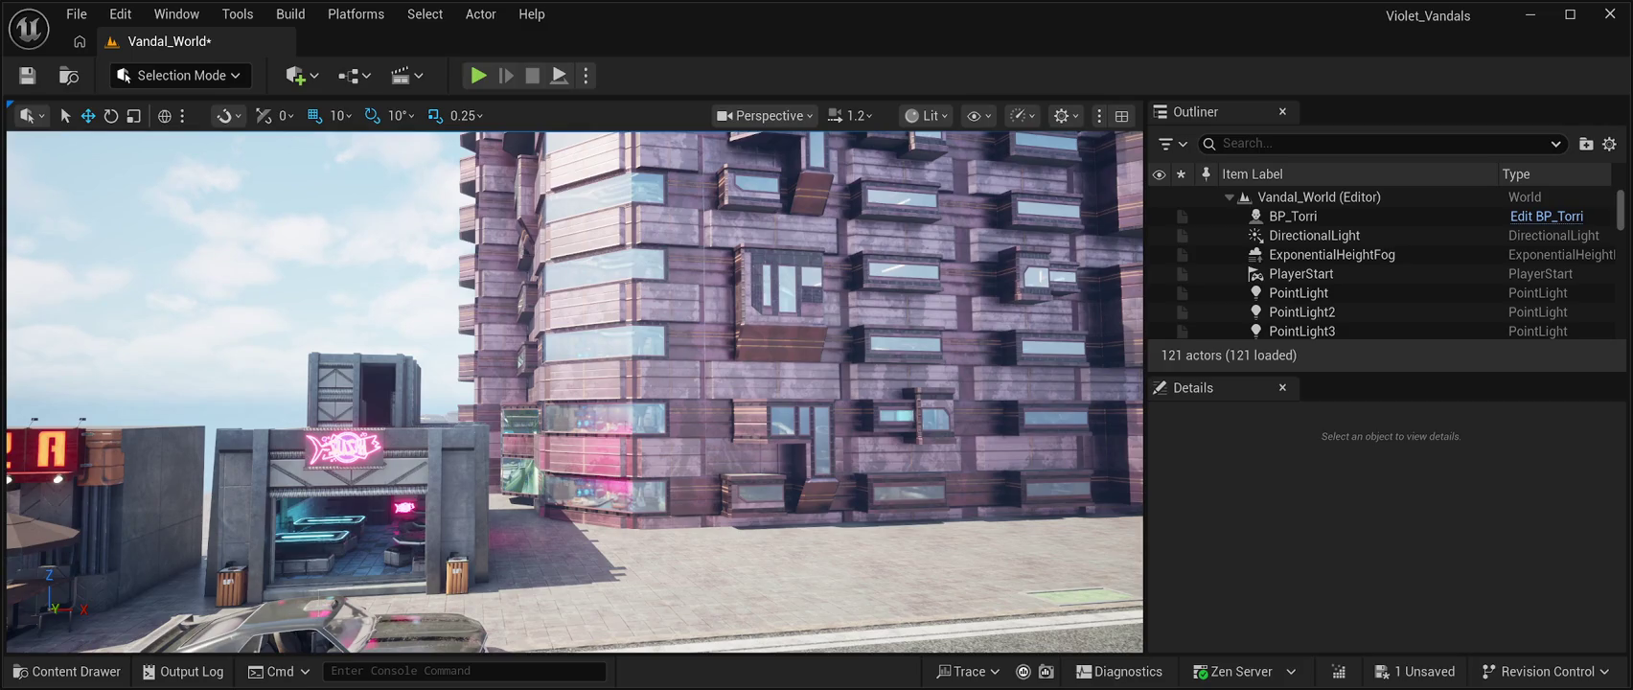
Save the Vandal_World level with Ctrl+S, repeating it to capture the latest changes
{"action": "key", "text": "ctrl+s"}
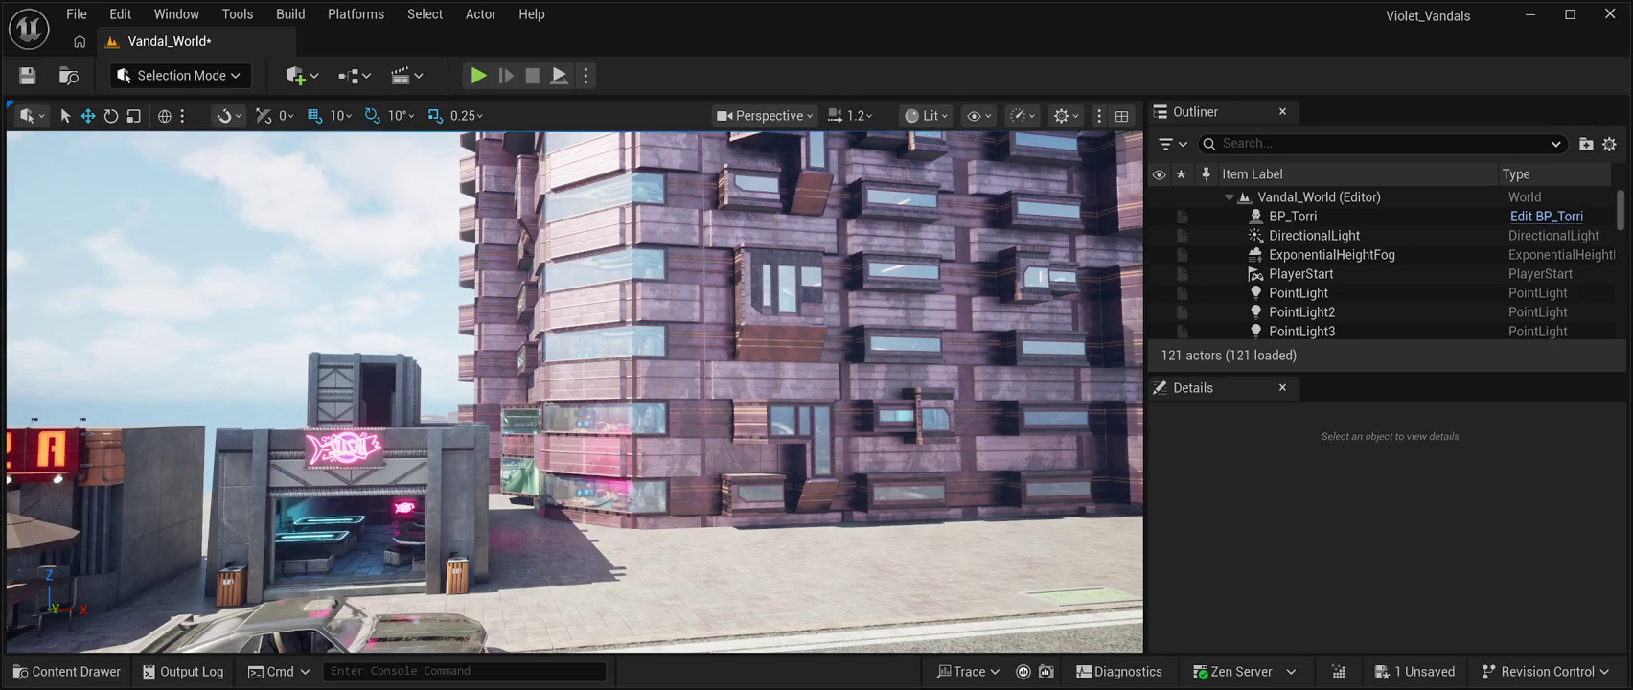
{"action": "key", "text": "ctrl+s"}
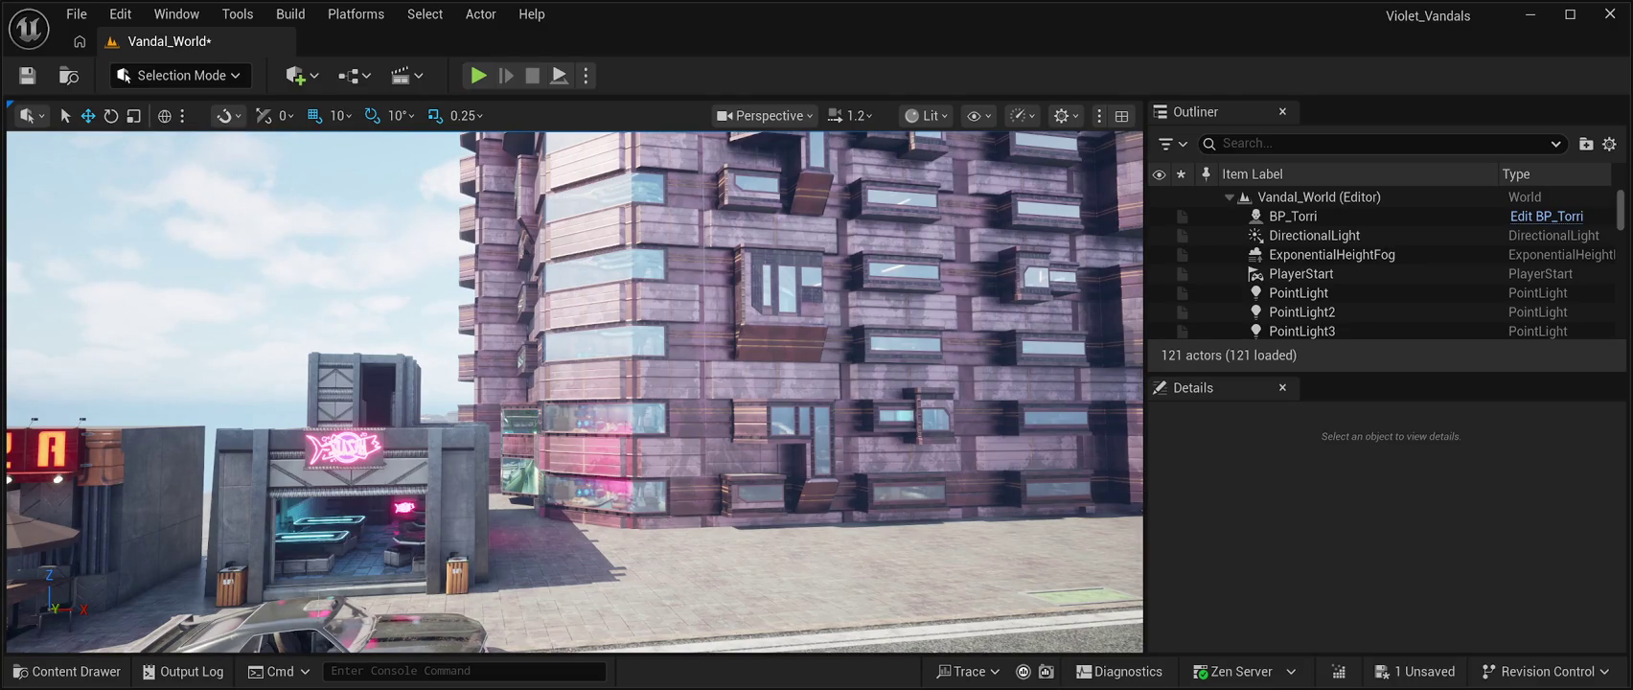
{"action": "key", "text": "ctrl+s"}
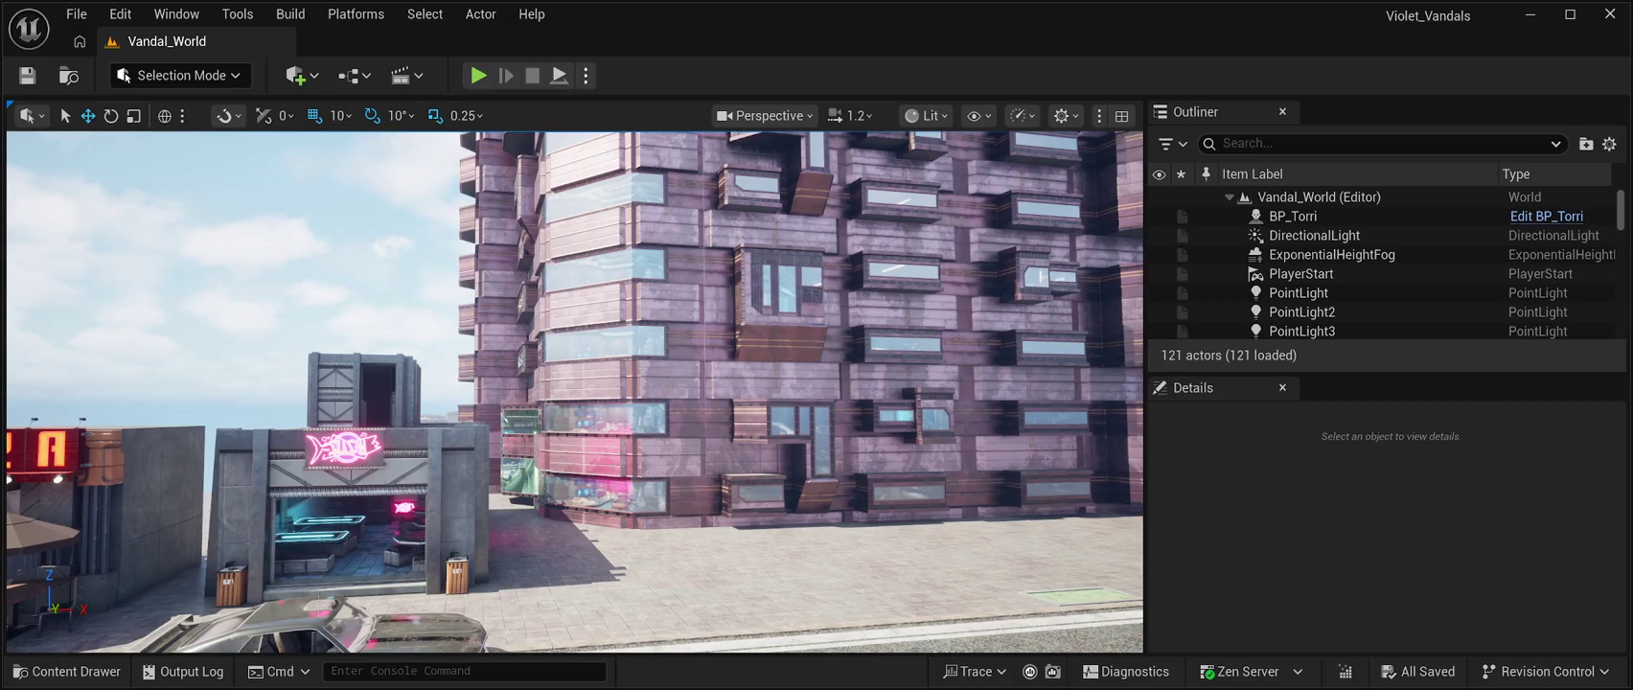
{"action": "key", "text": "alt+p"}
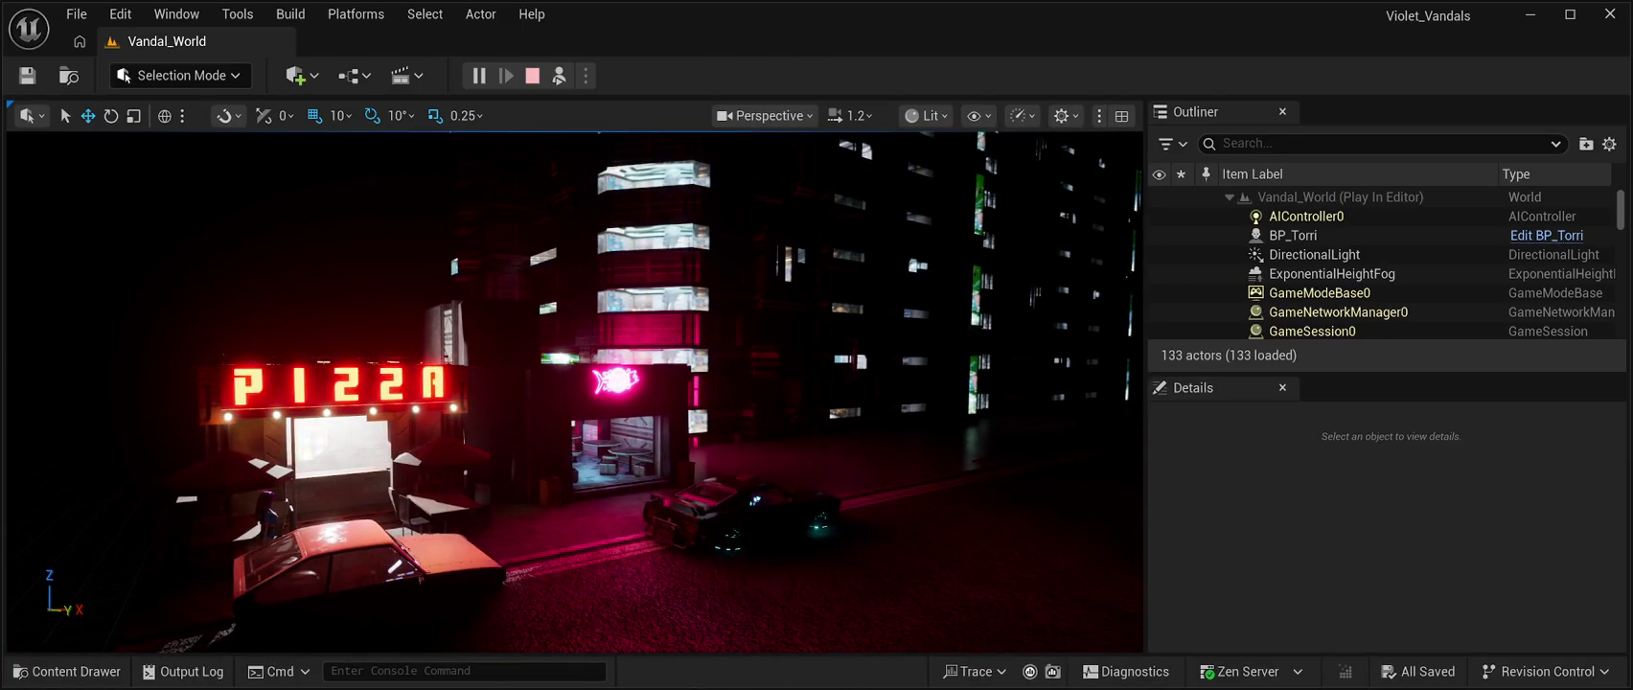
{"action": "left_click", "coordinate": [531, 76]}
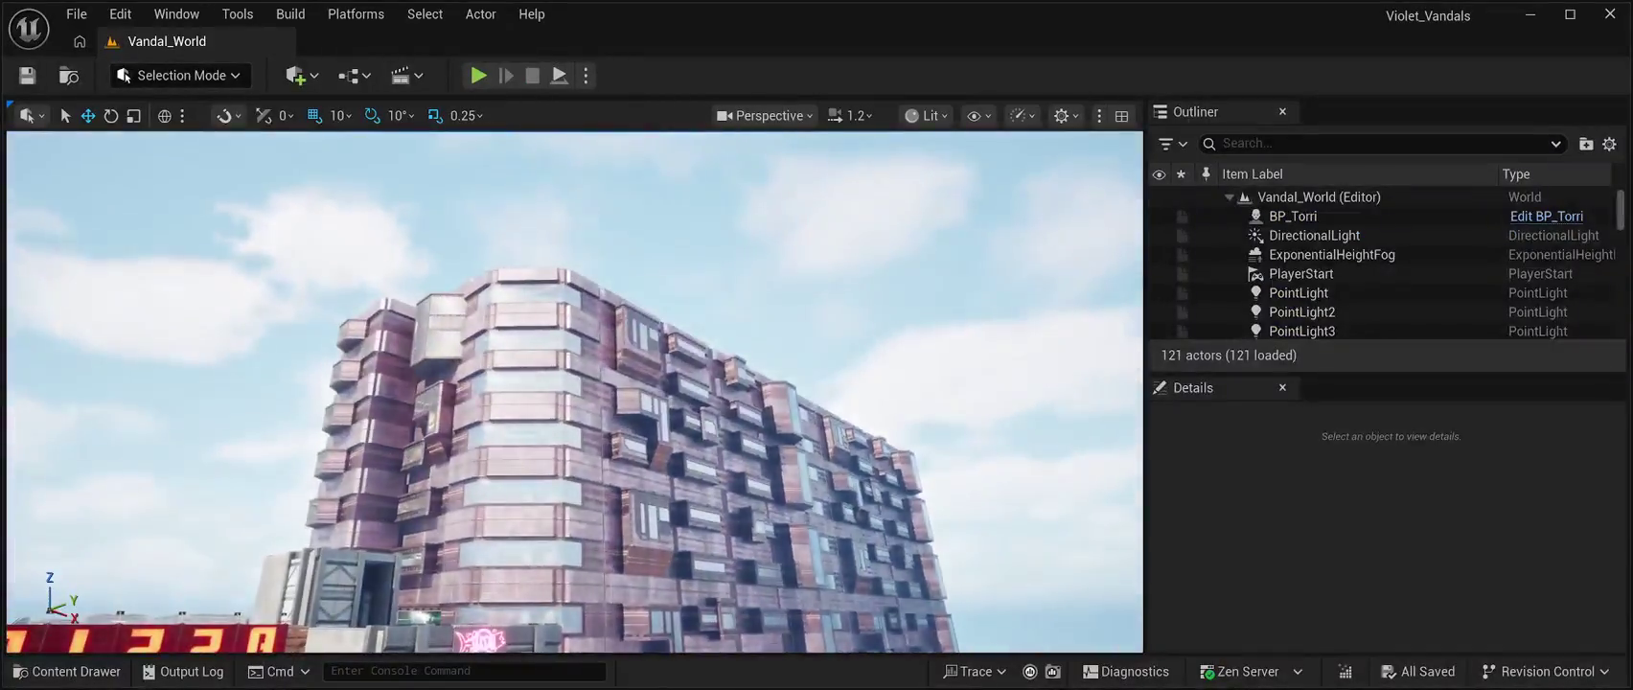
{"action": "key", "text": "alt+p"}
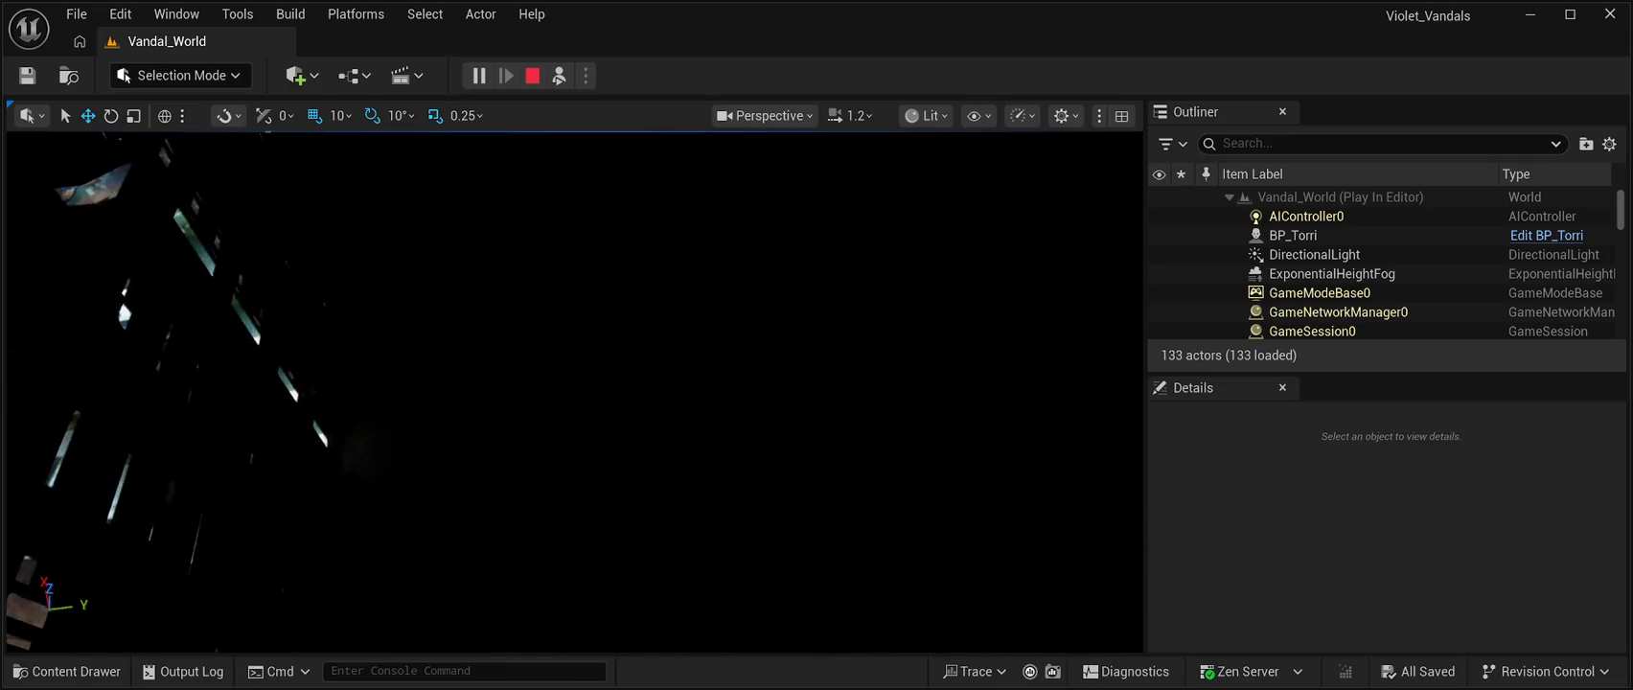
{"action": "key", "text": "Escape"}
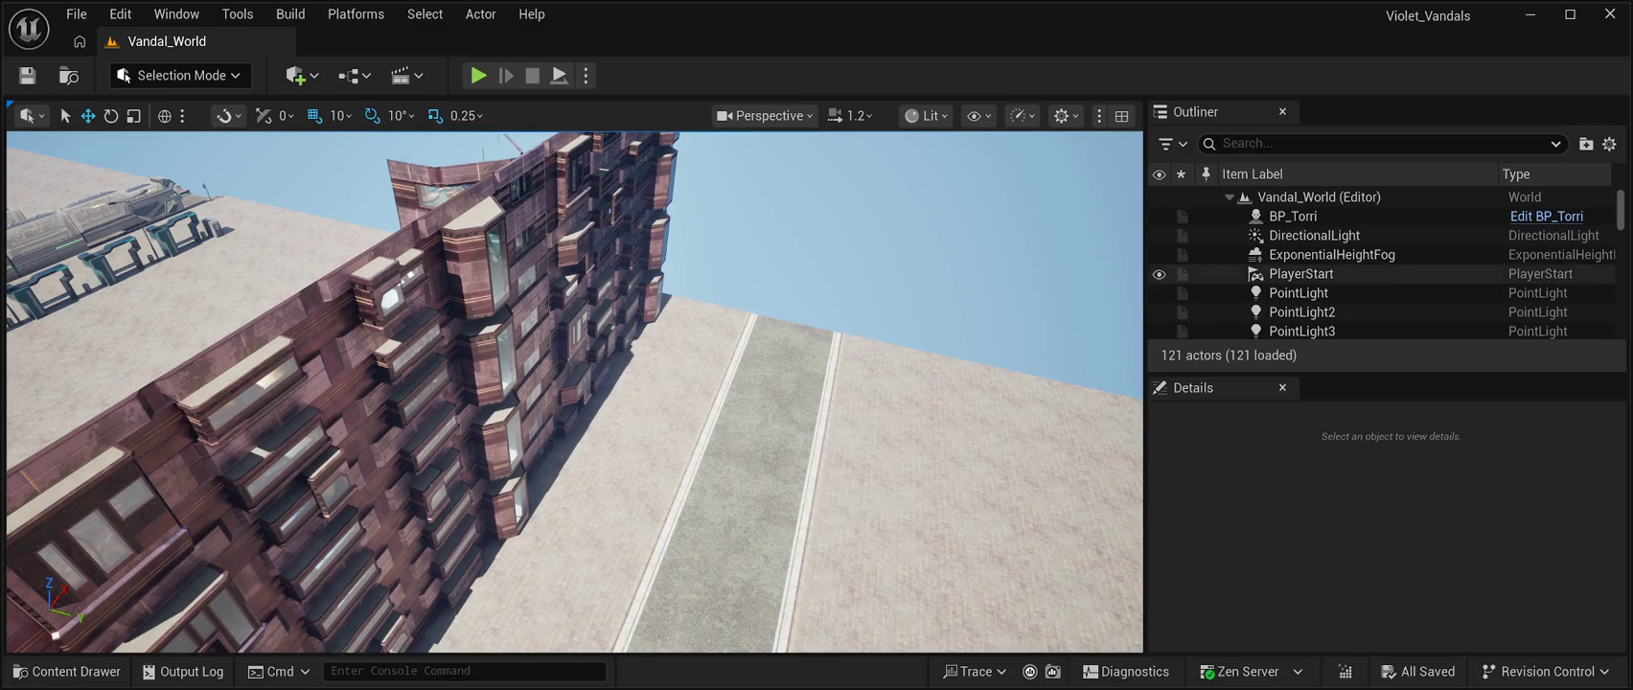
Select the DirectionalLight, filter its Details by 'atmos', then bring up the Content Drawer
{"action": "left_click", "coordinate": [1314, 234]}
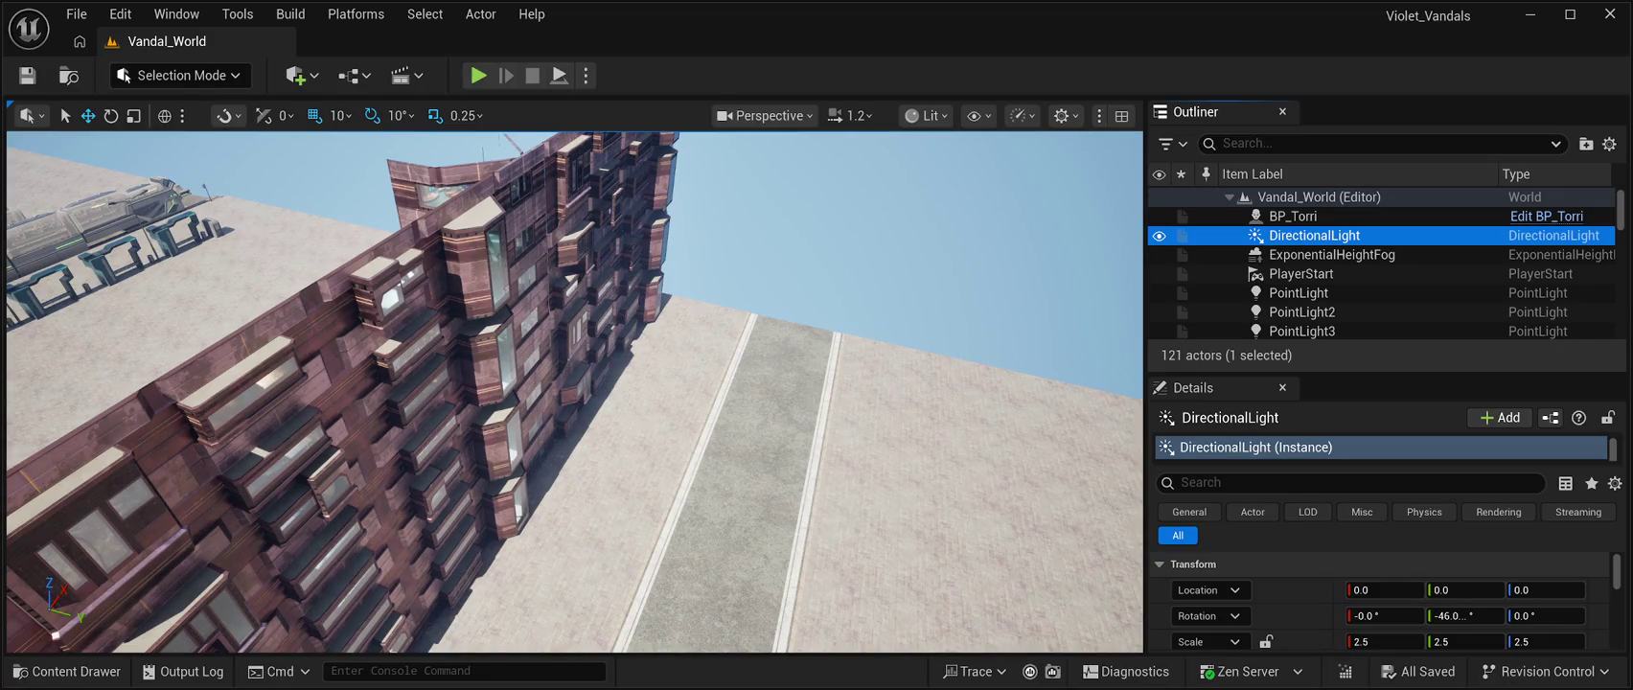
{"action": "left_click", "coordinate": [1181, 482]}
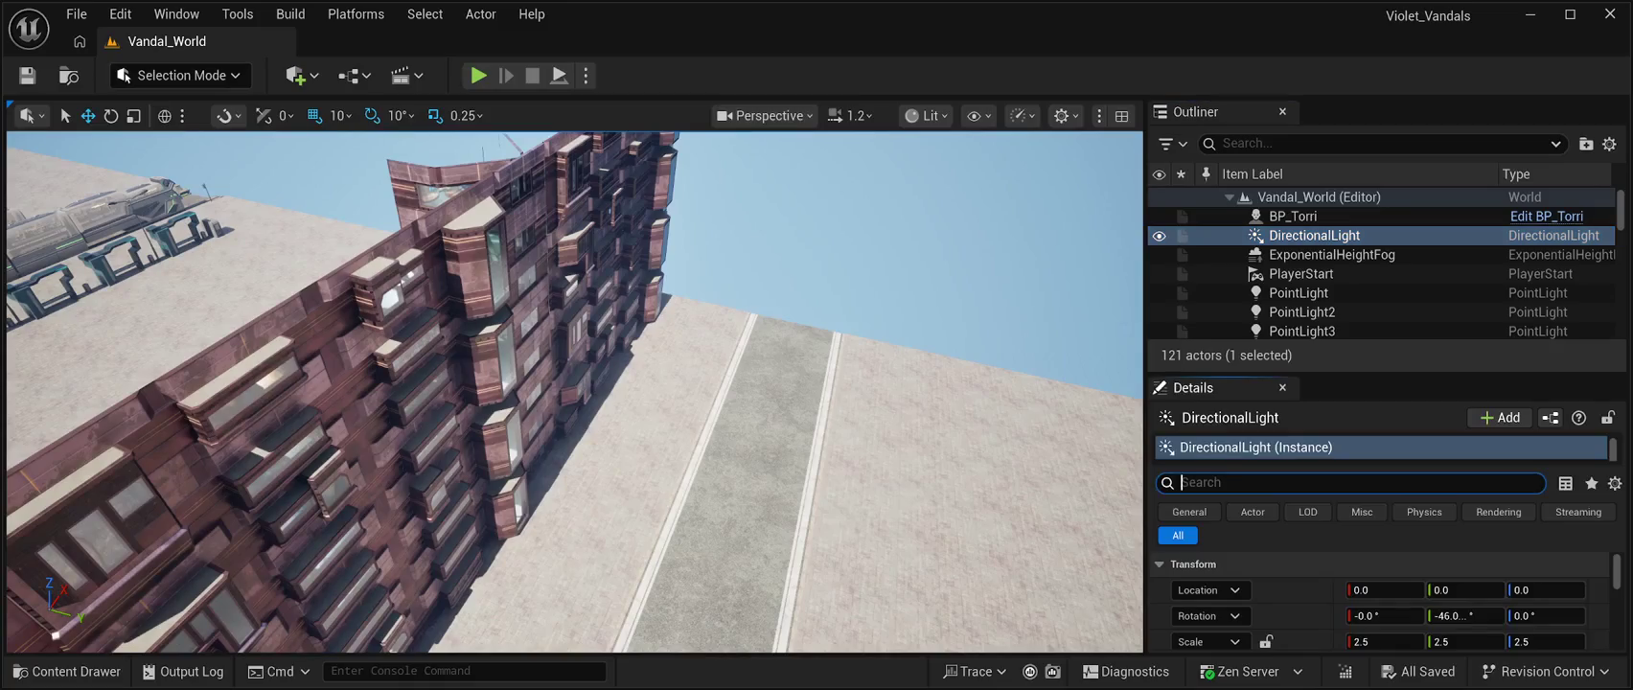
{"action": "type", "text": "atmos"}
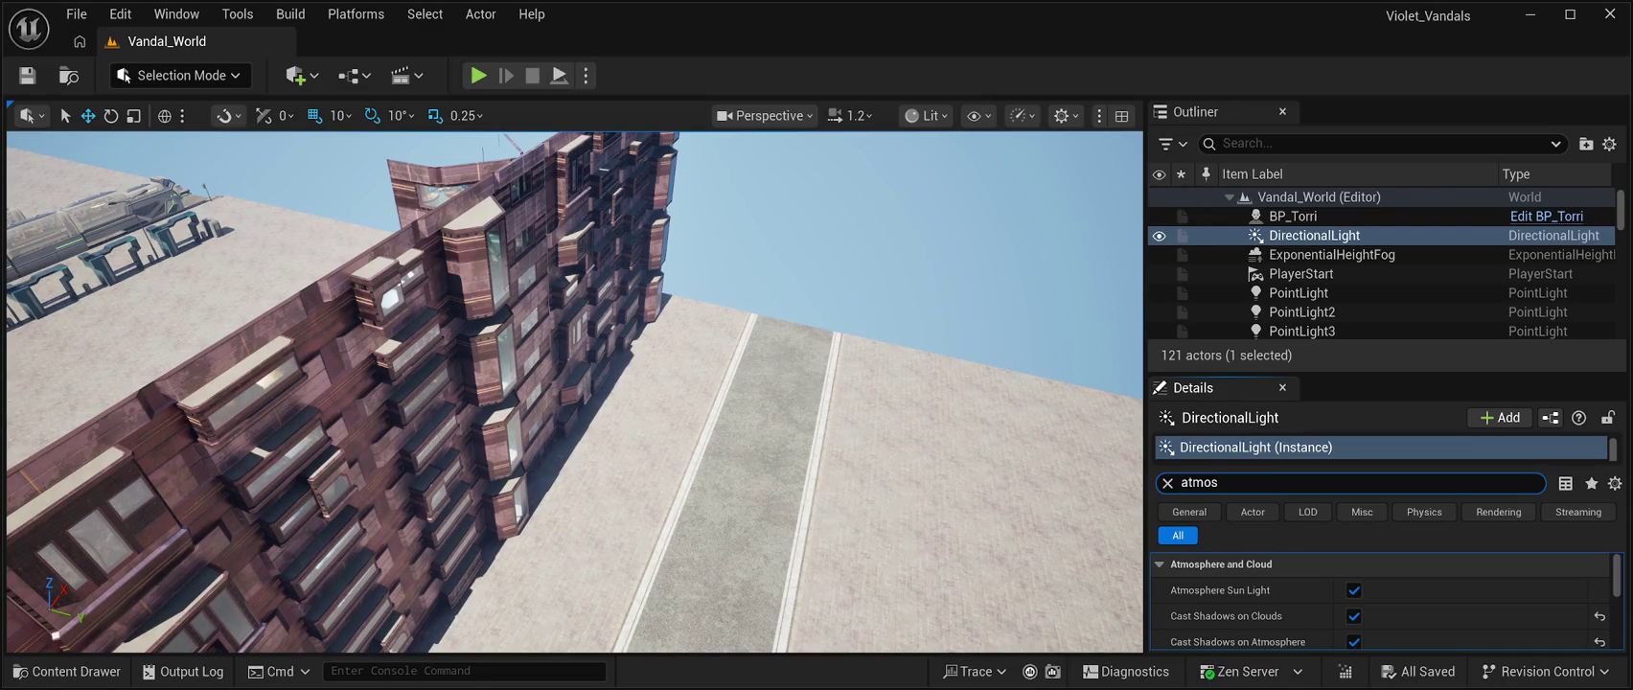
{"action": "left_click", "coordinate": [67, 671]}
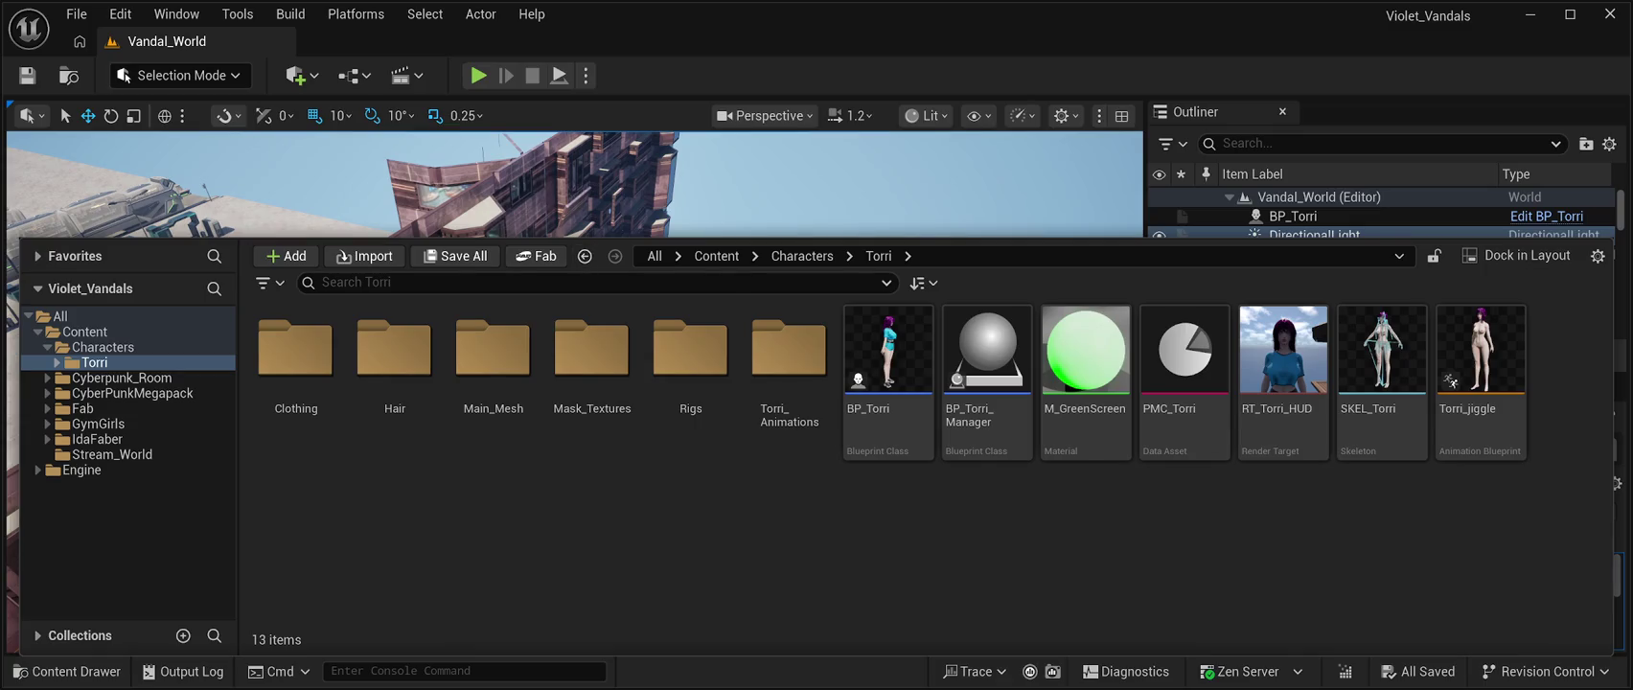
Open the Engine folder's Content directory, listing its 50 subfolders like Animation and BasicShapes
{"action": "left_click", "coordinate": [82, 469]}
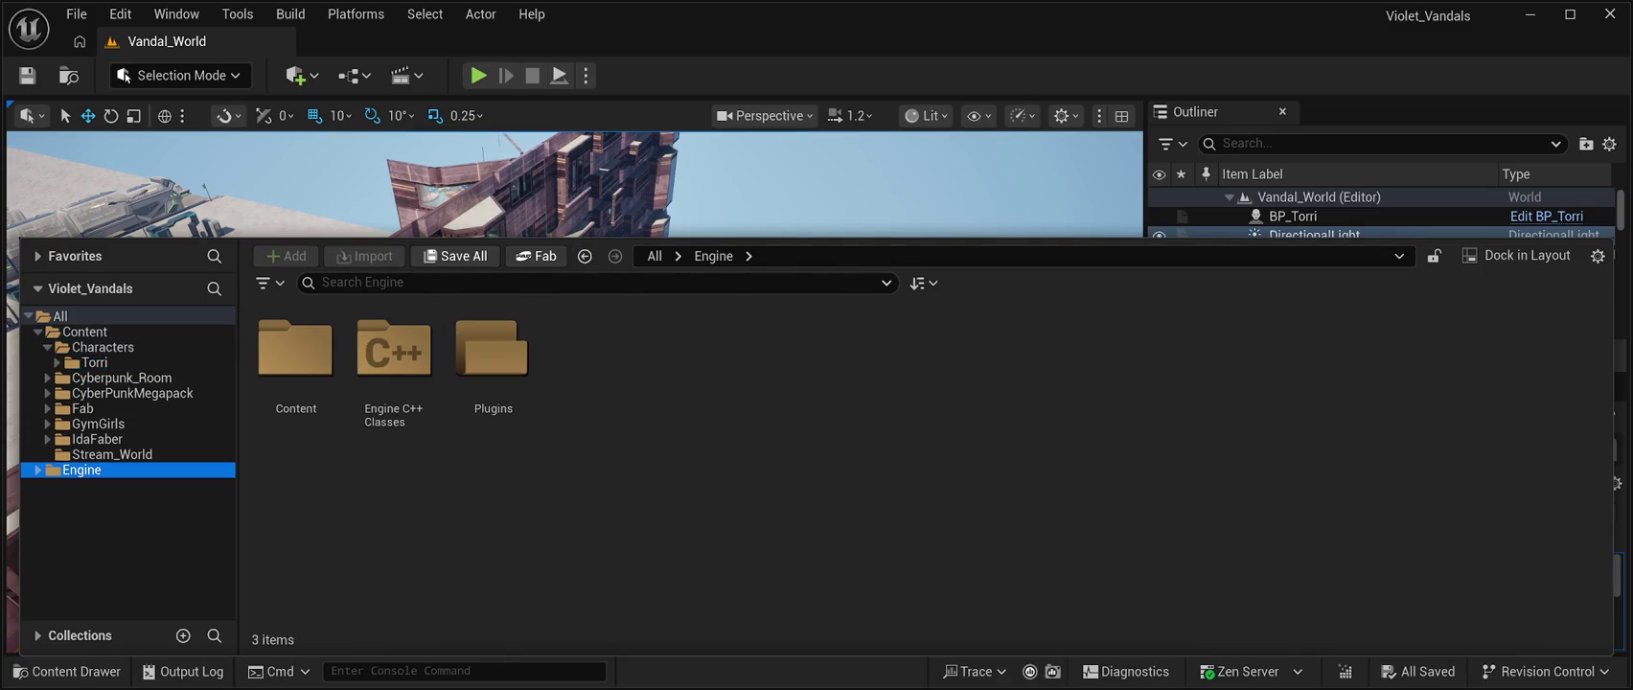
{"action": "double_click", "coordinate": [295, 350]}
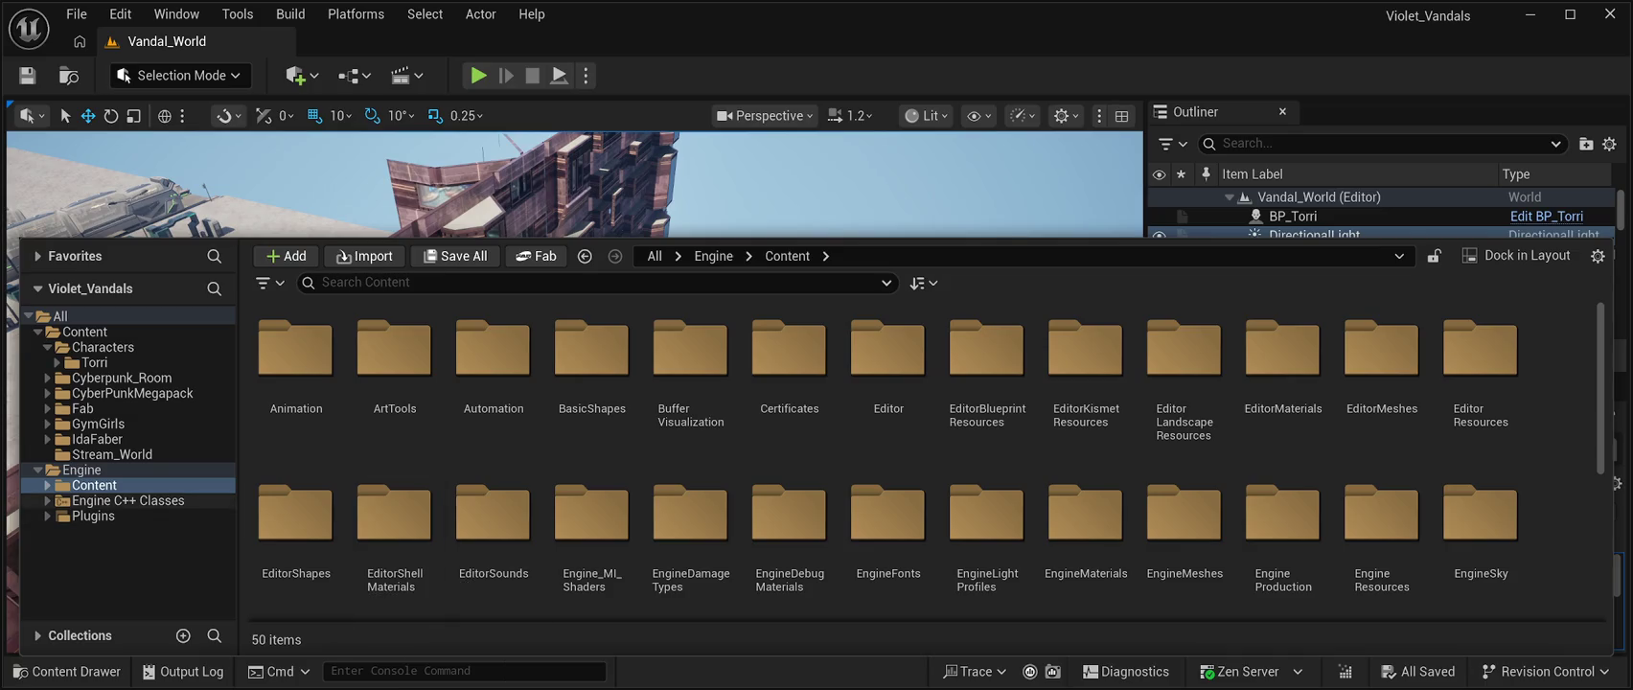
Browse into VREditor's Devices folder and its Generic subfolder
{"action": "left_click", "coordinate": [94, 485]}
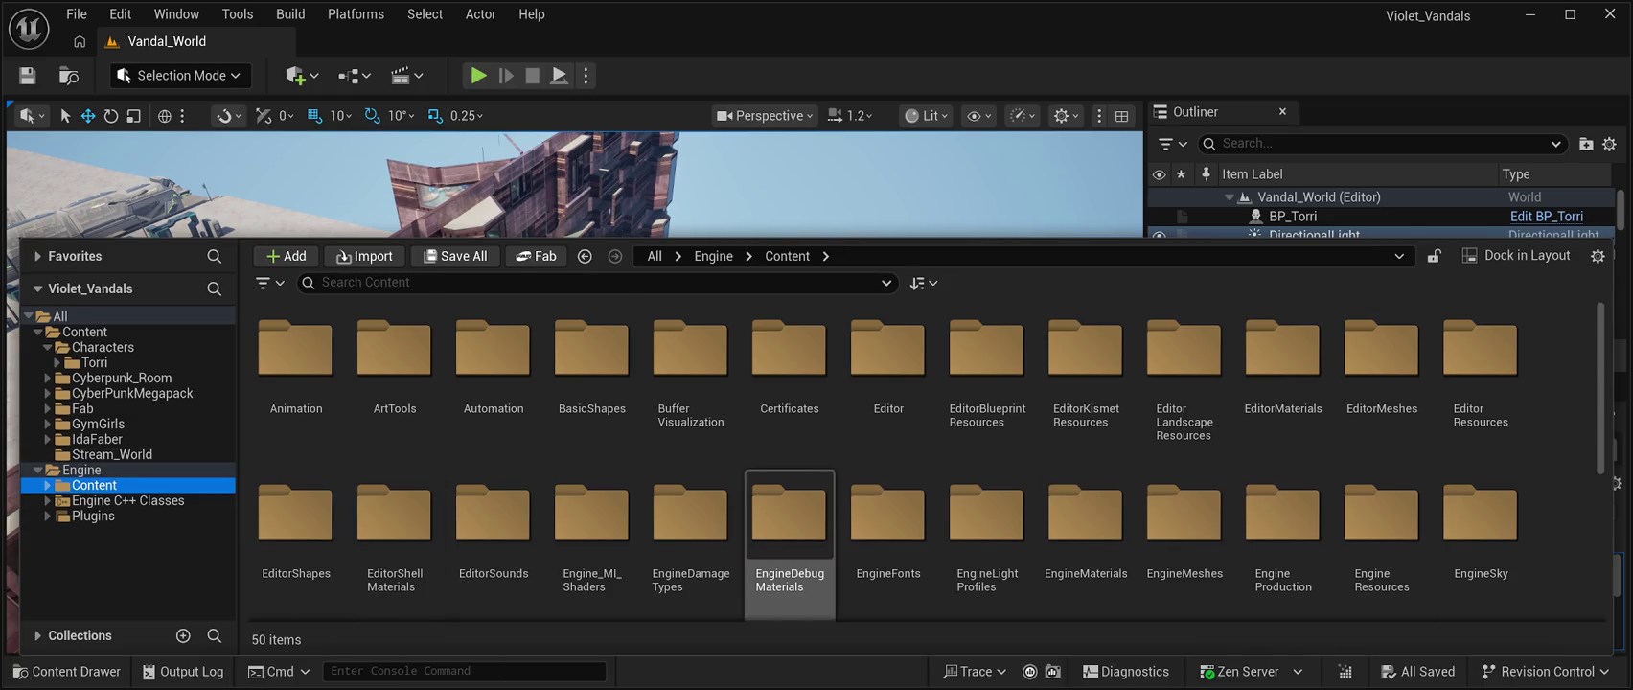
{"action": "scroll", "coordinate": [789, 498], "scroll_direction": "down", "scroll_amount": 3}
{"action": "scroll", "coordinate": [789, 498], "scroll_direction": "down", "scroll_amount": 1}
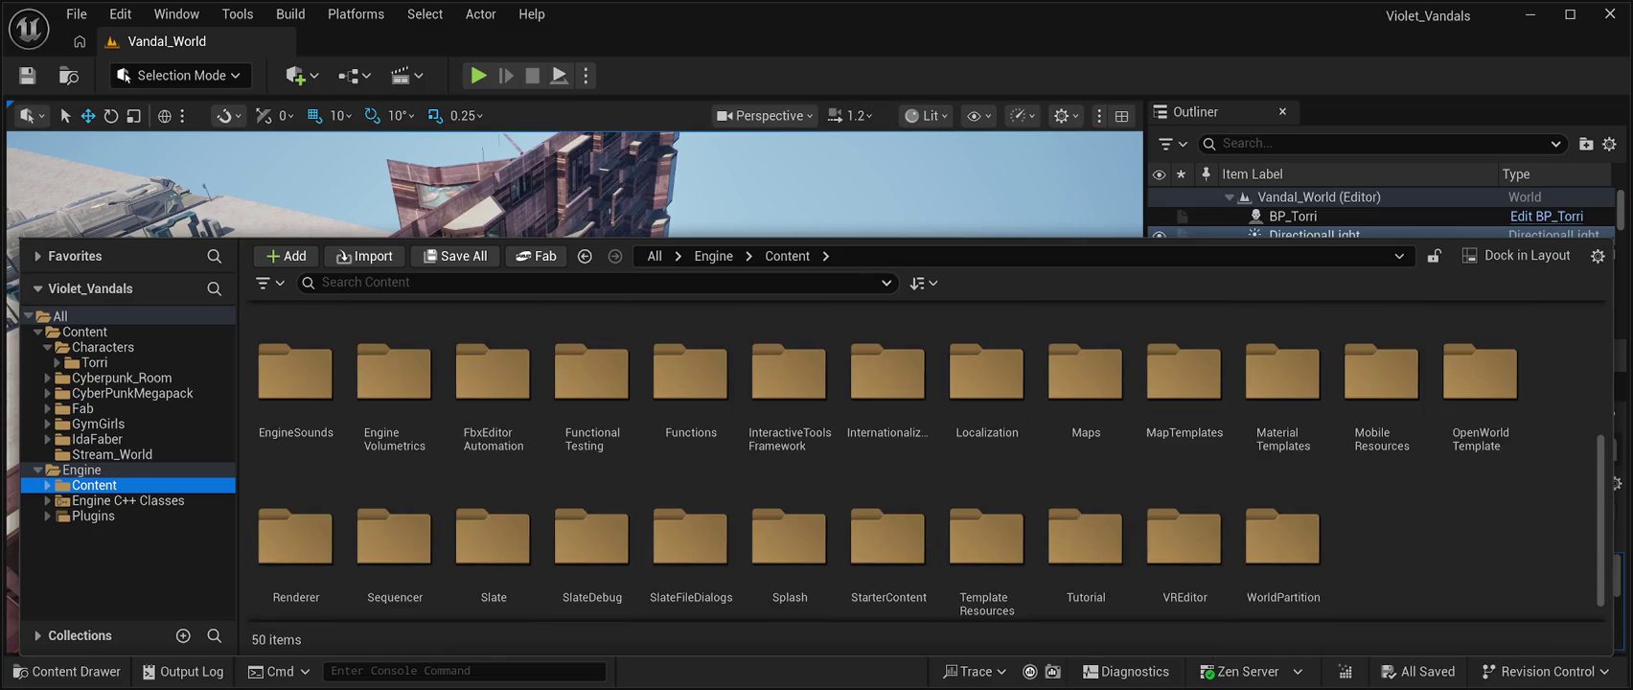
{"action": "double_click", "coordinate": [1184, 546]}
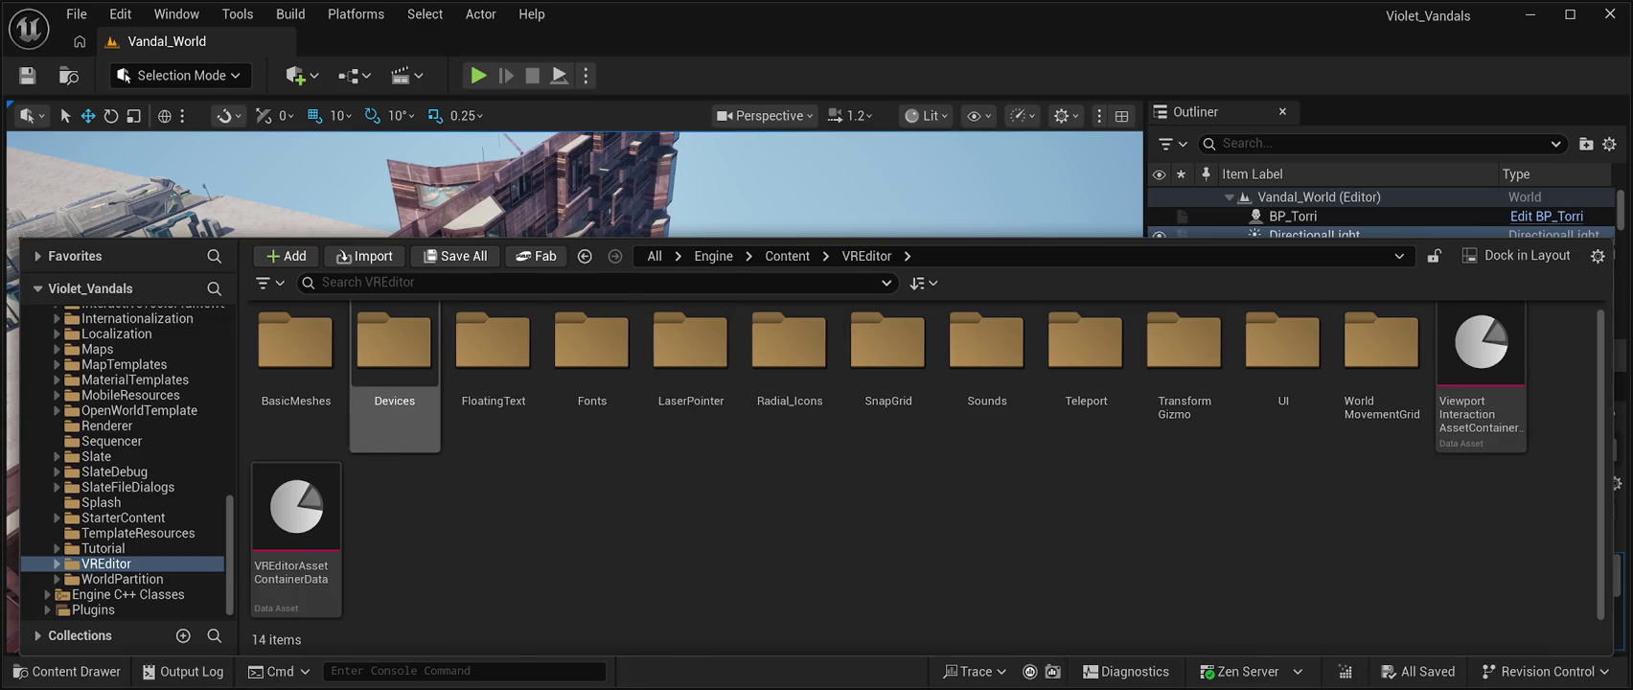
{"action": "double_click", "coordinate": [394, 343]}
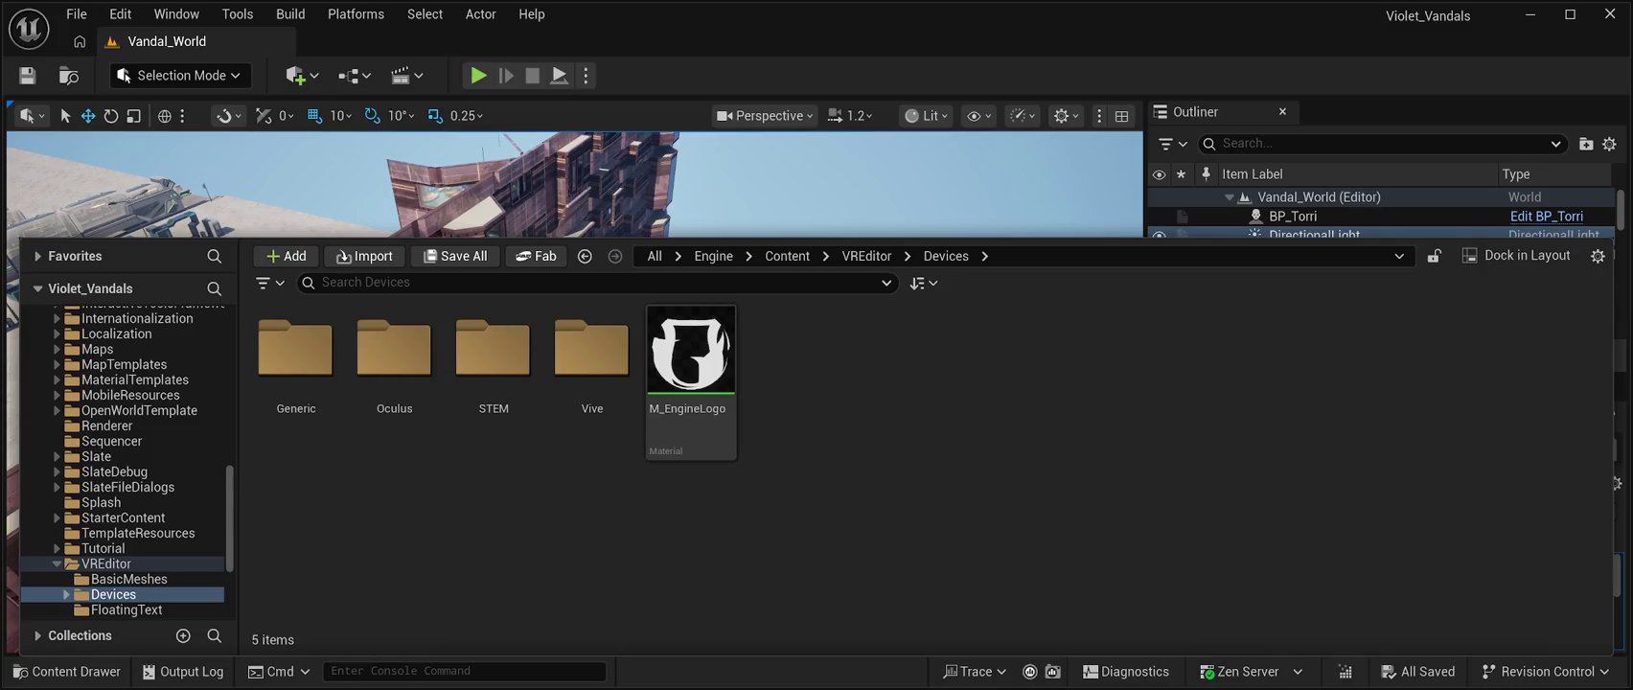
{"action": "left_click", "coordinate": [106, 563]}
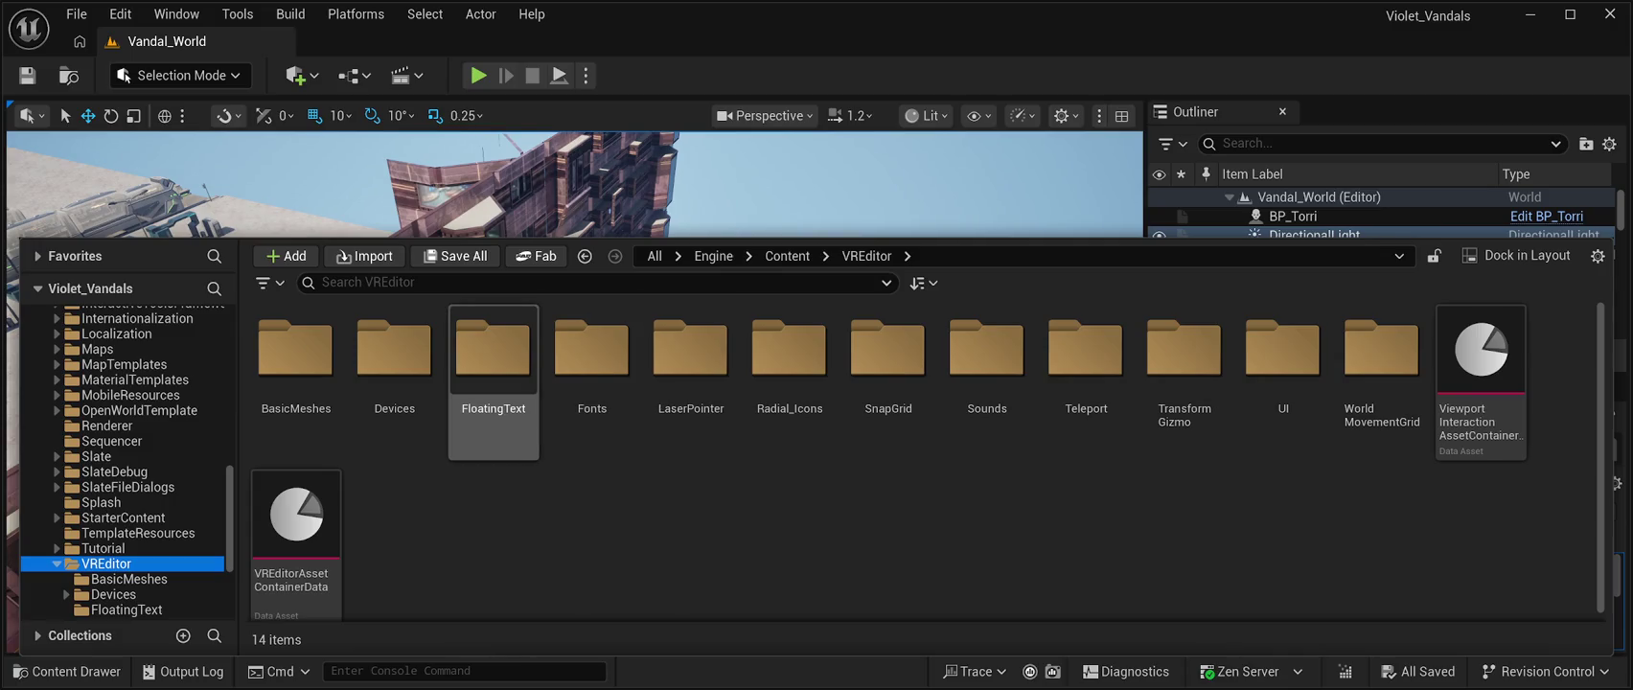
{"action": "double_click", "coordinate": [393, 350]}
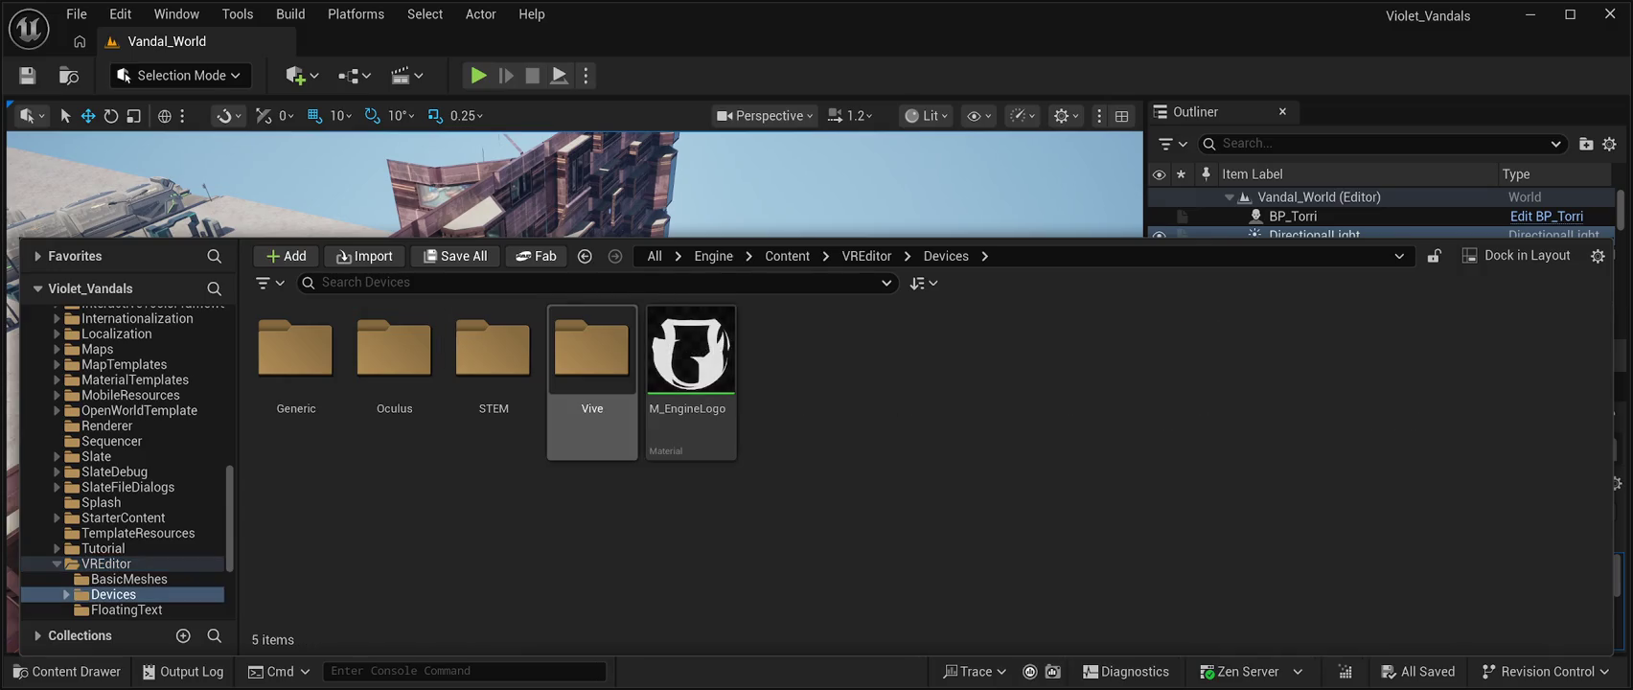
{"action": "double_click", "coordinate": [296, 350]}
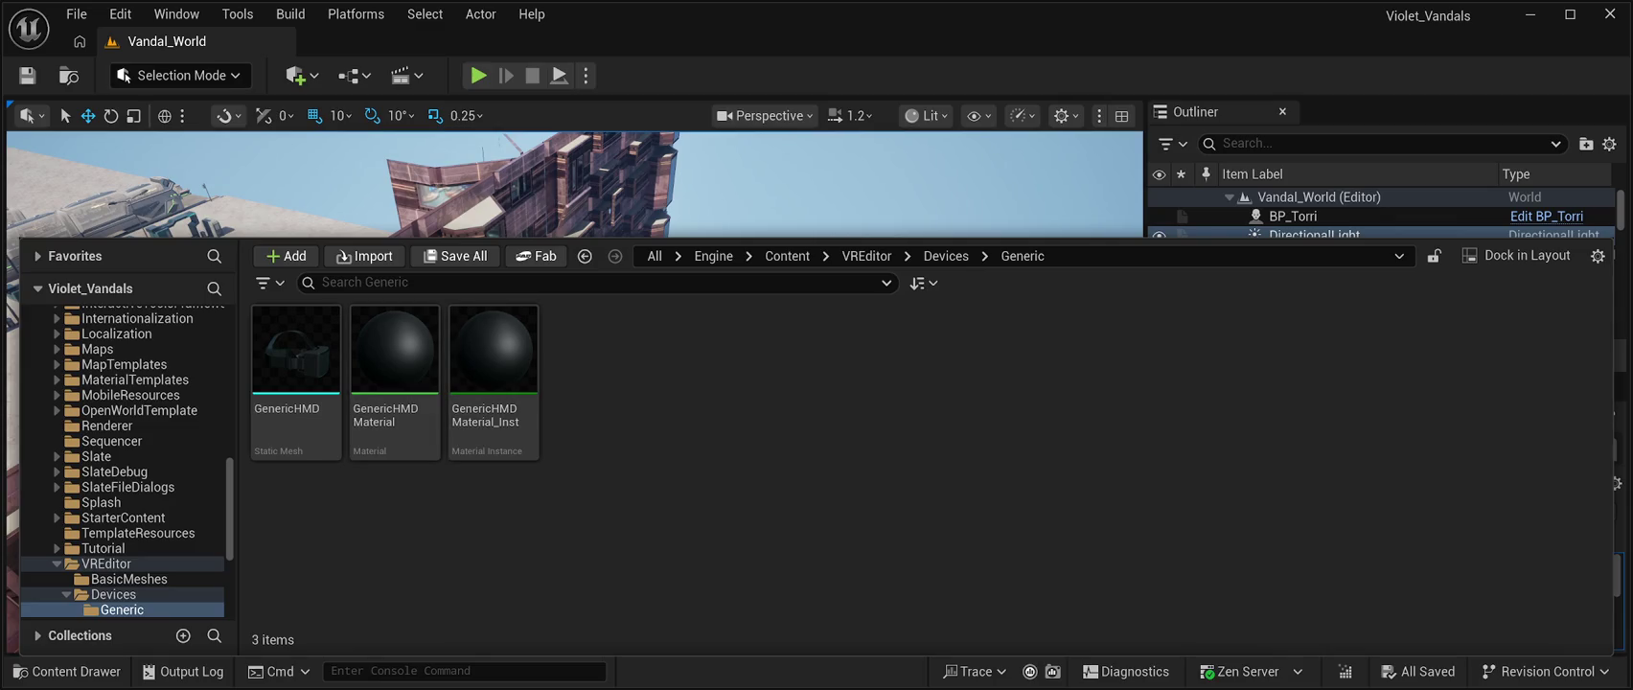
Look through the Oculus, Vive and WorldMovementGrid folders, then return to Engine Content
{"action": "left_click", "coordinate": [945, 255]}
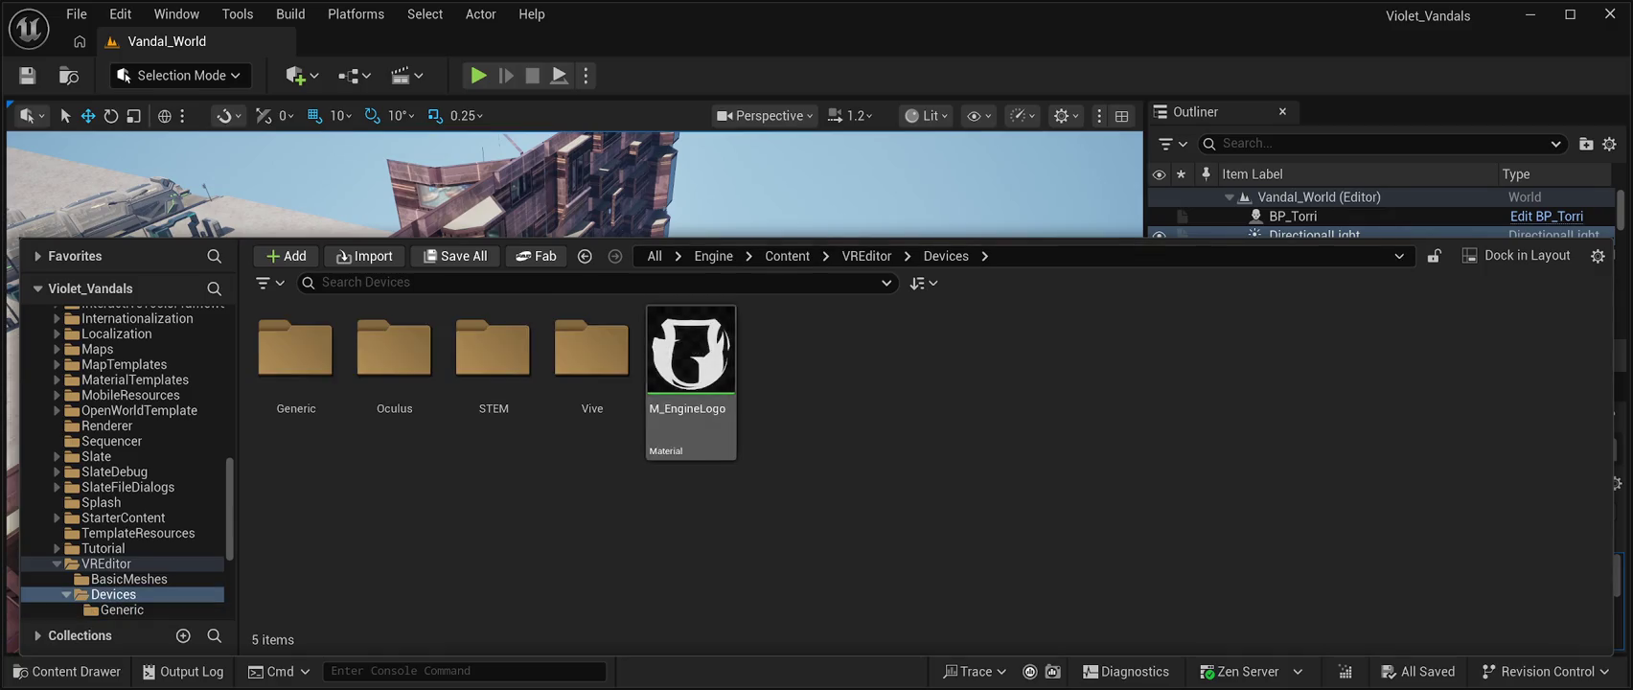
{"action": "double_click", "coordinate": [394, 354]}
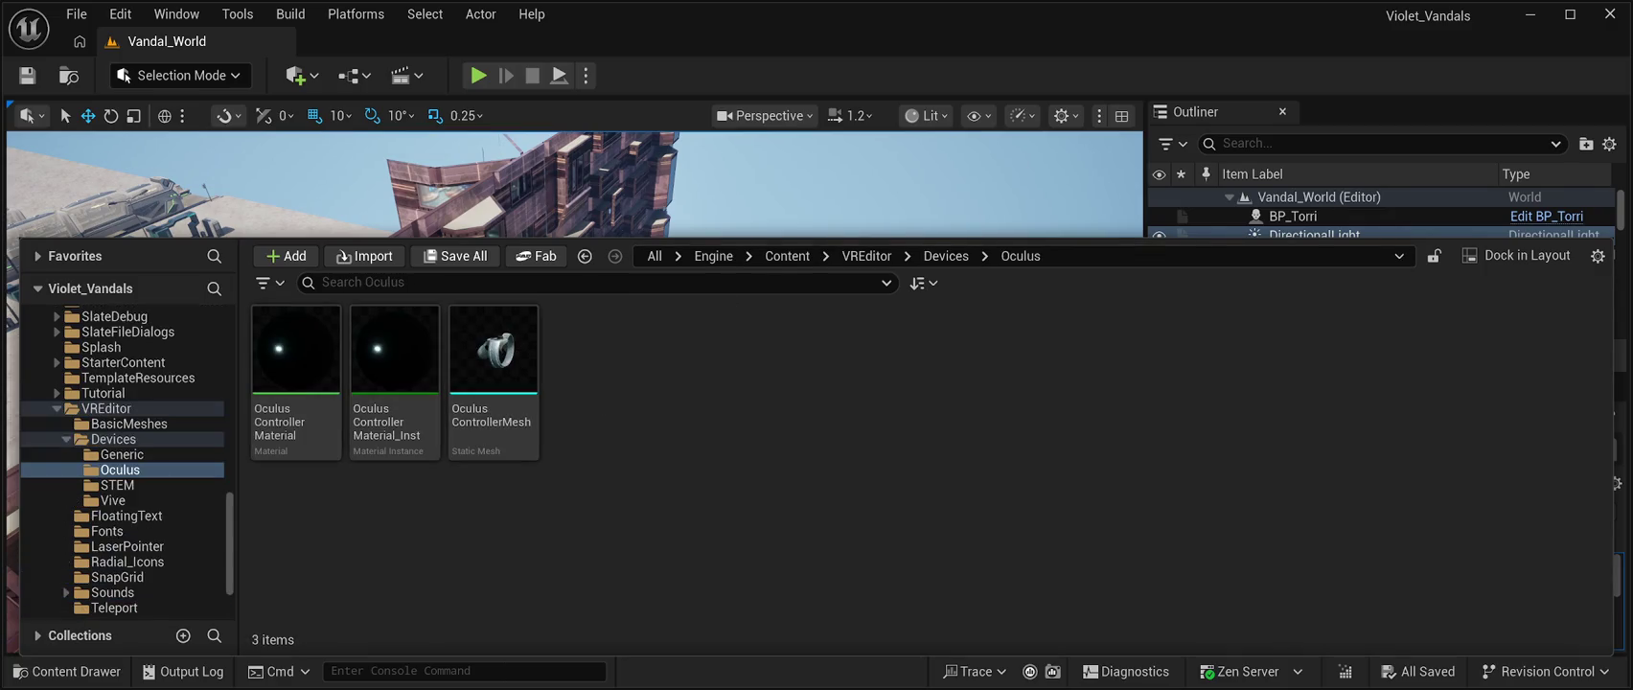
{"action": "left_click", "coordinate": [946, 256]}
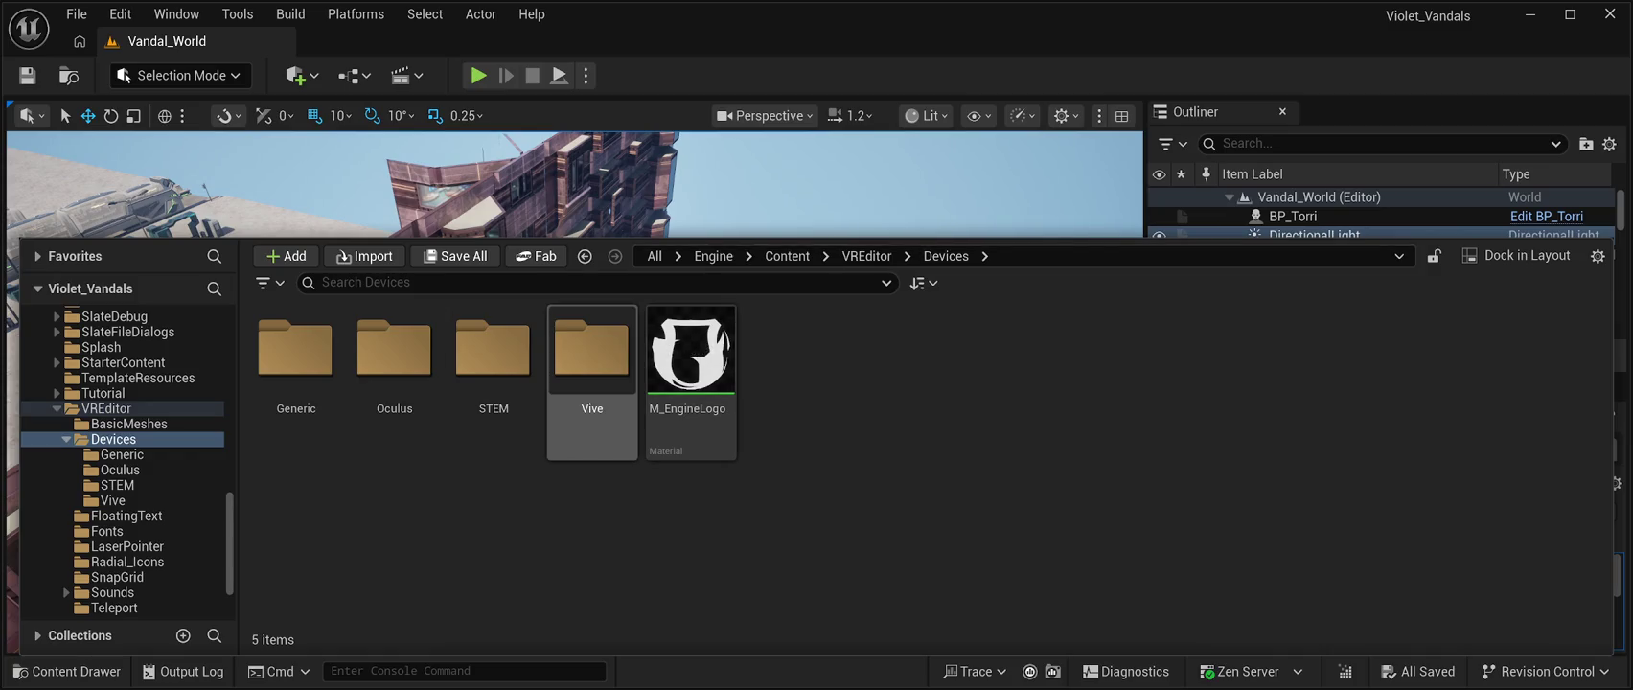
{"action": "left_click", "coordinate": [592, 355]}
{"action": "double_click", "coordinate": [591, 354]}
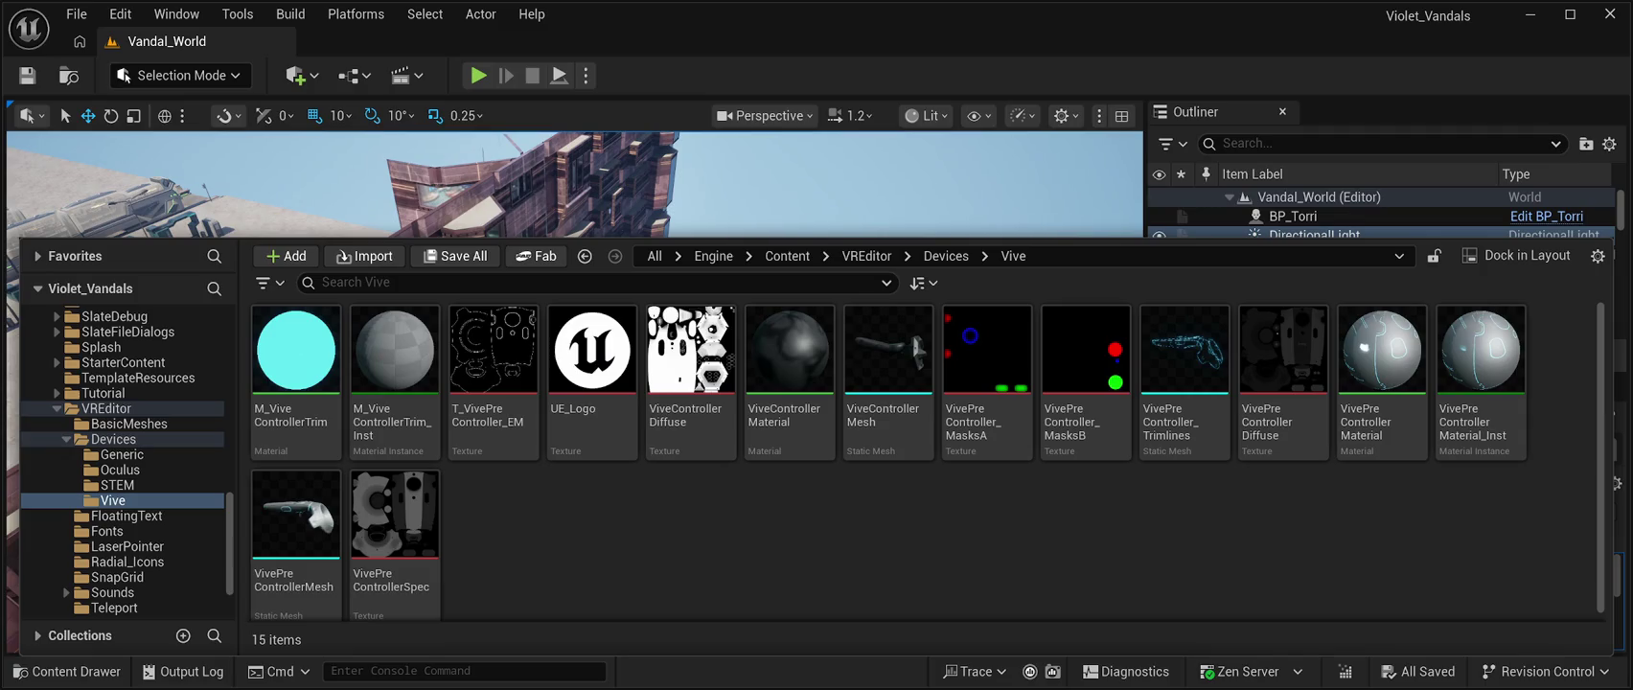
{"action": "left_click", "coordinate": [946, 256]}
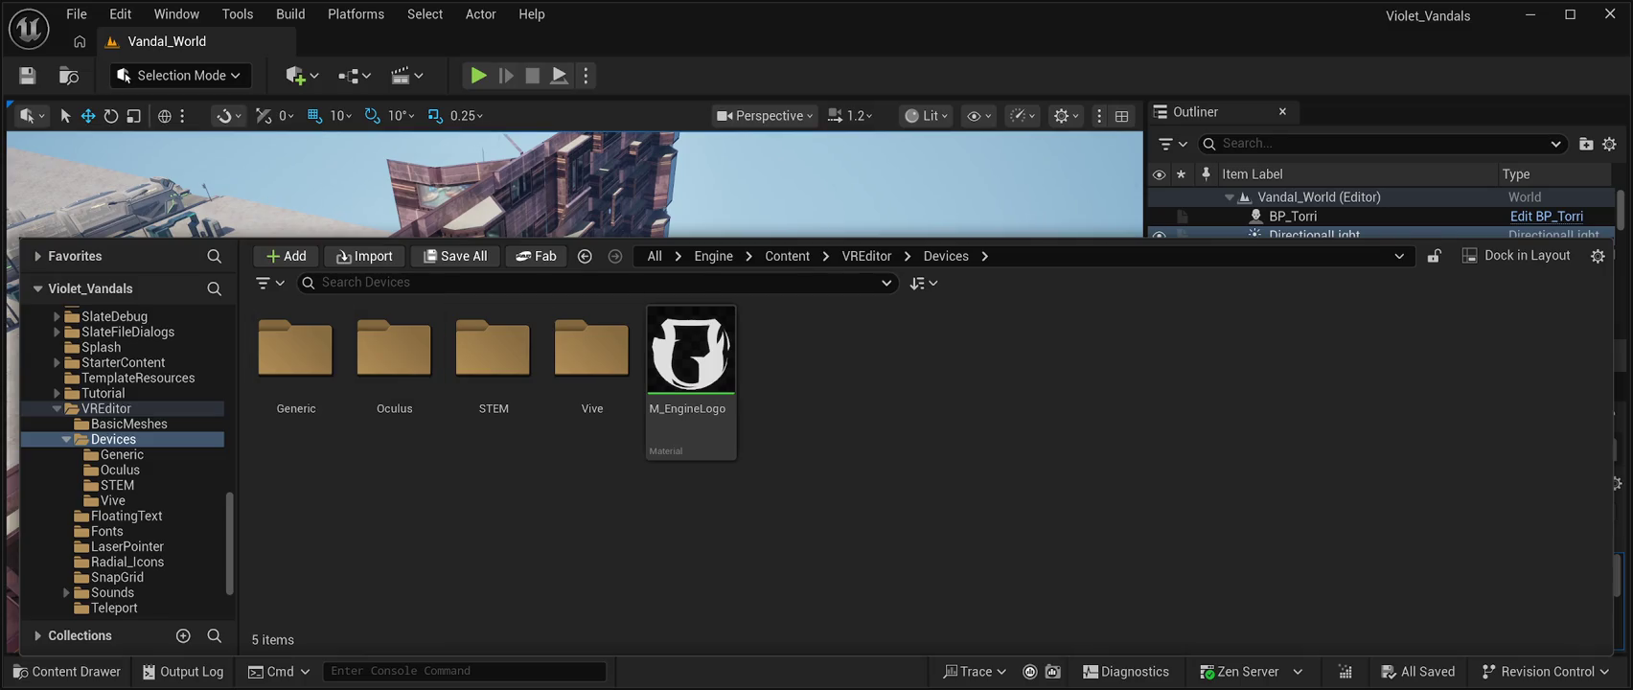
{"action": "left_click", "coordinate": [866, 256]}
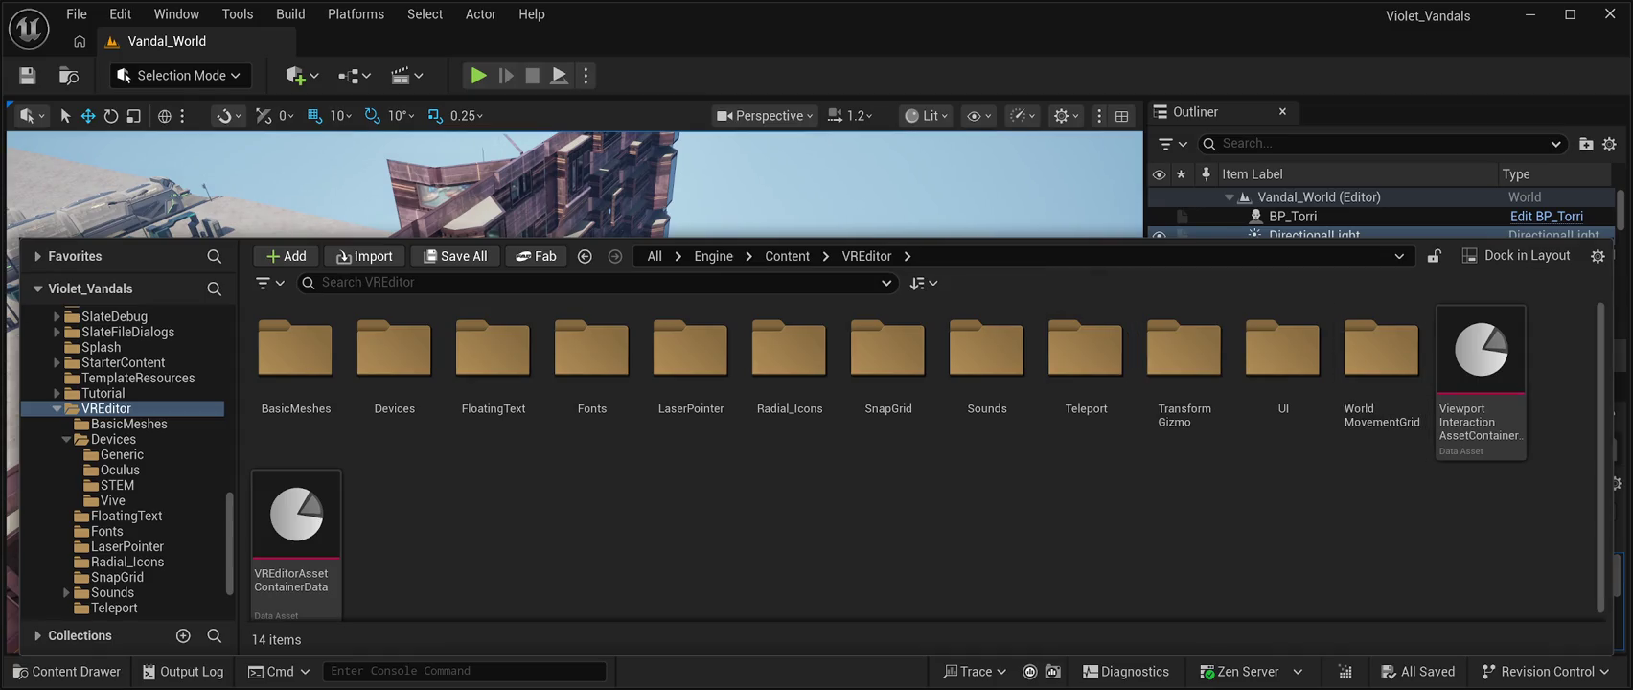
{"action": "double_click", "coordinate": [1381, 350]}
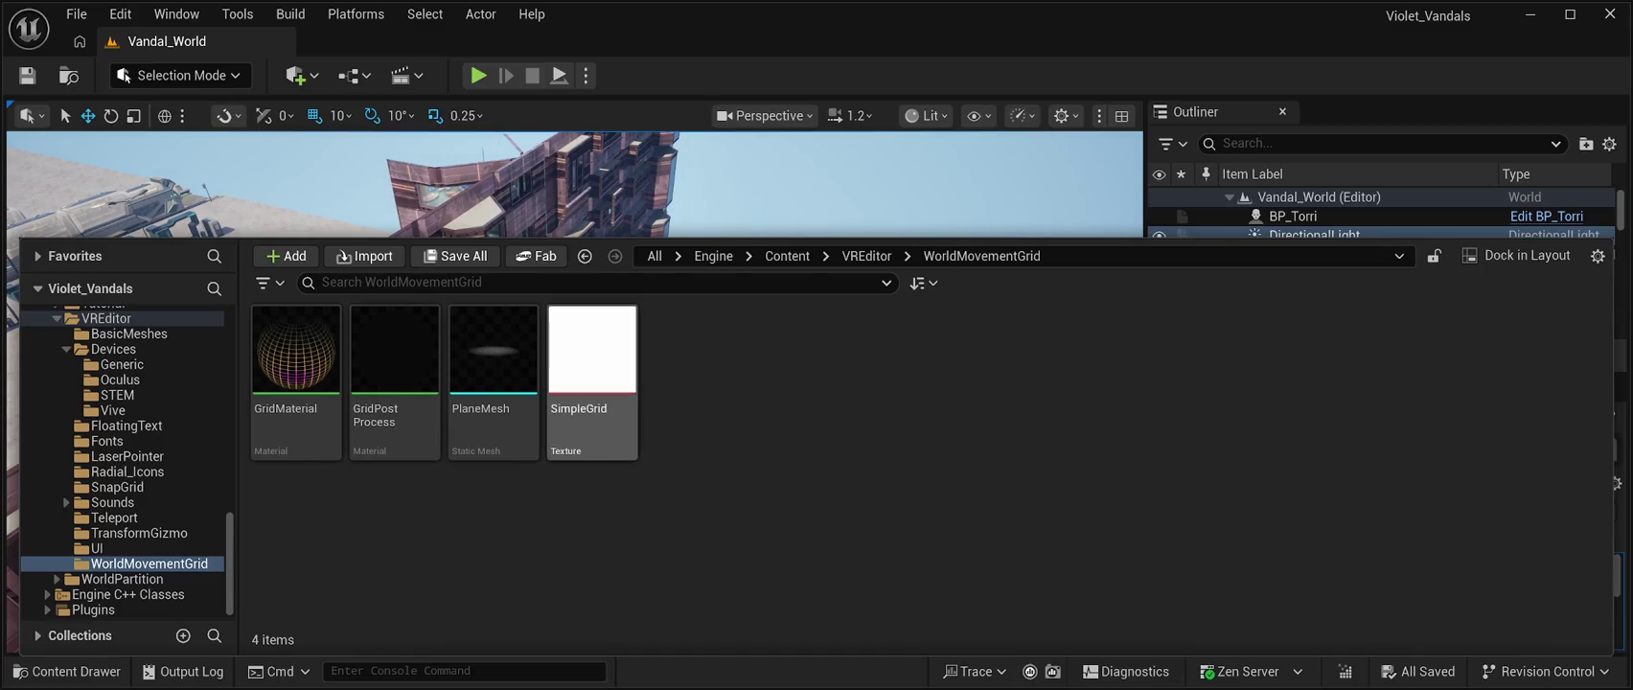
{"action": "left_click", "coordinate": [867, 256]}
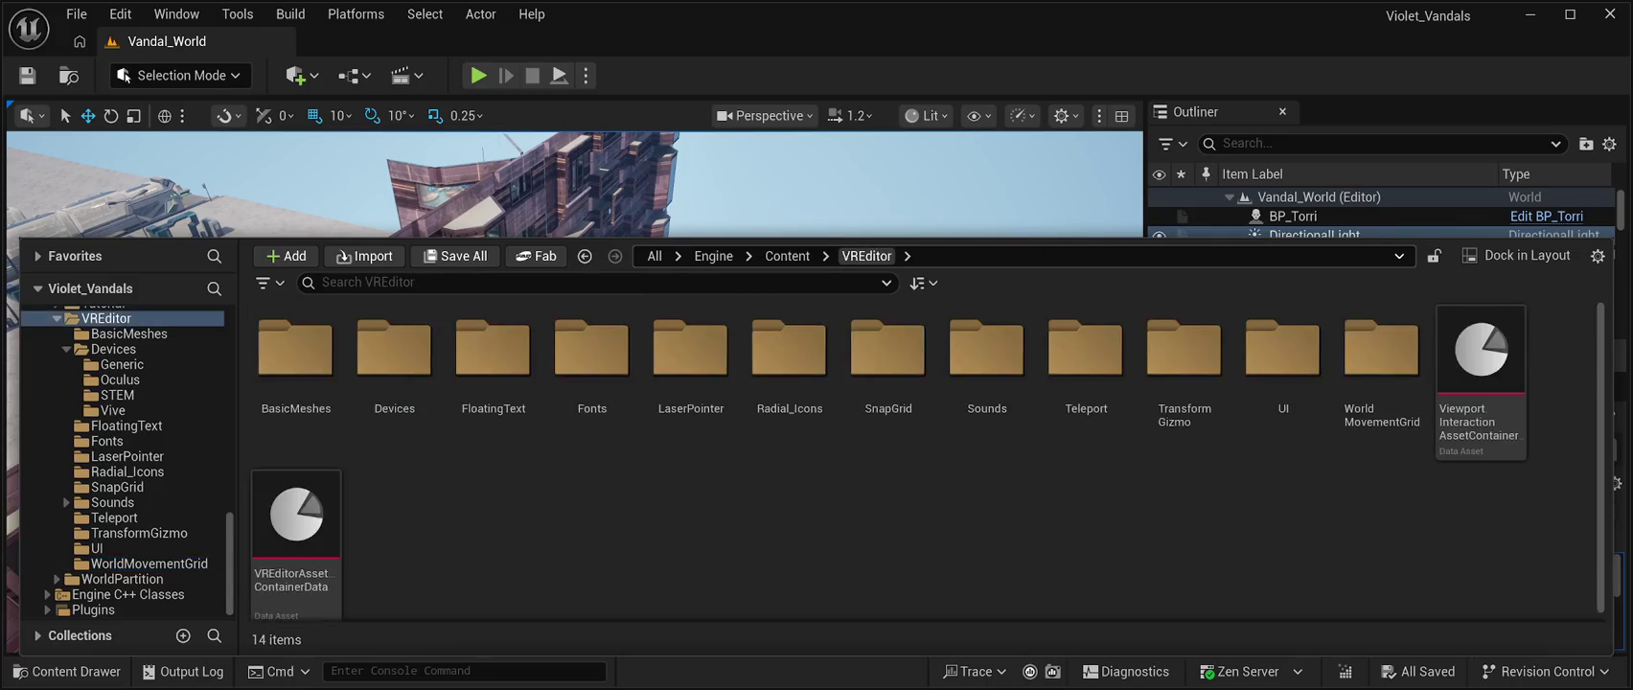
{"action": "left_click", "coordinate": [786, 256]}
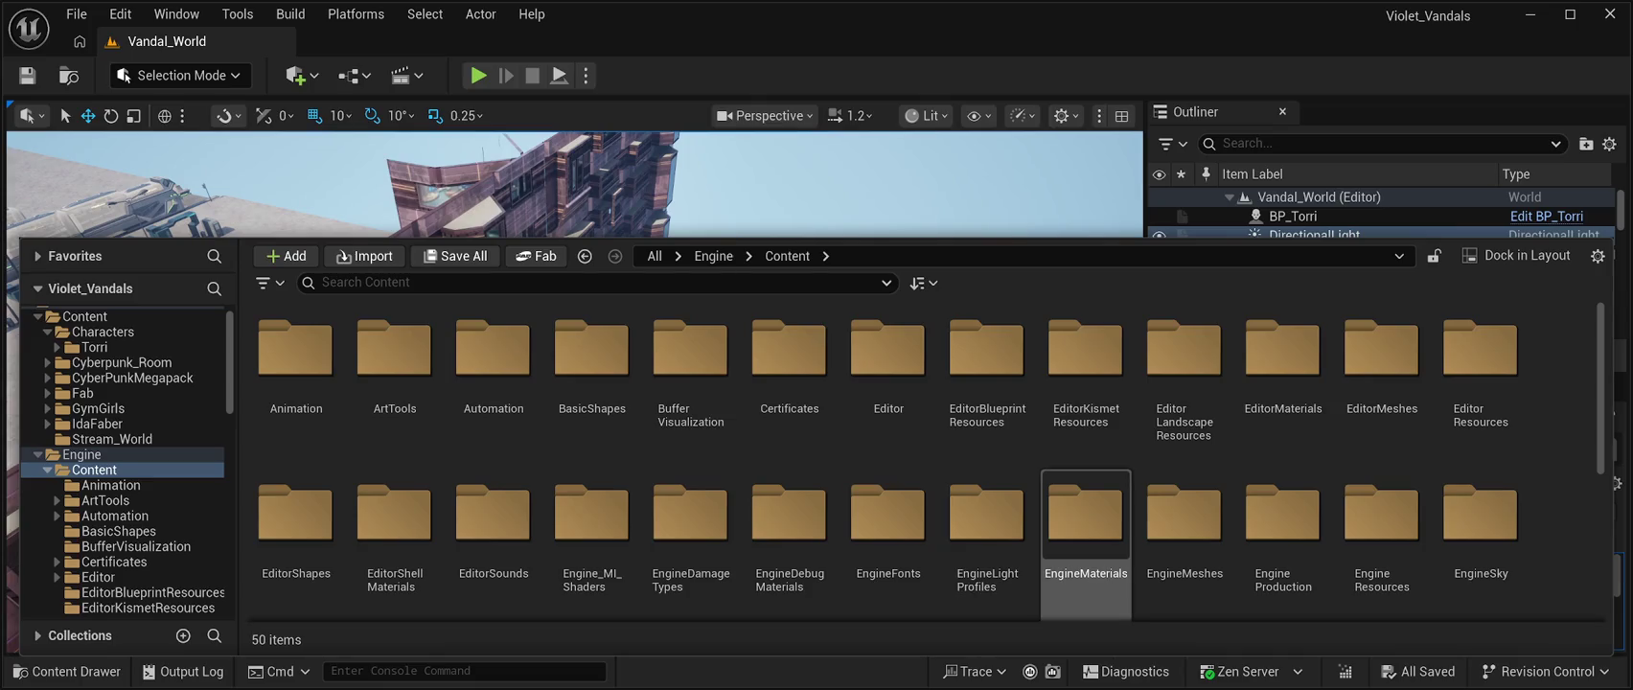
Open EngineSky, glance into SkyAtmosphere, then return and select the SM_SkySphere mesh
{"action": "scroll", "coordinate": [1086, 537], "scroll_direction": "down", "scroll_amount": 3}
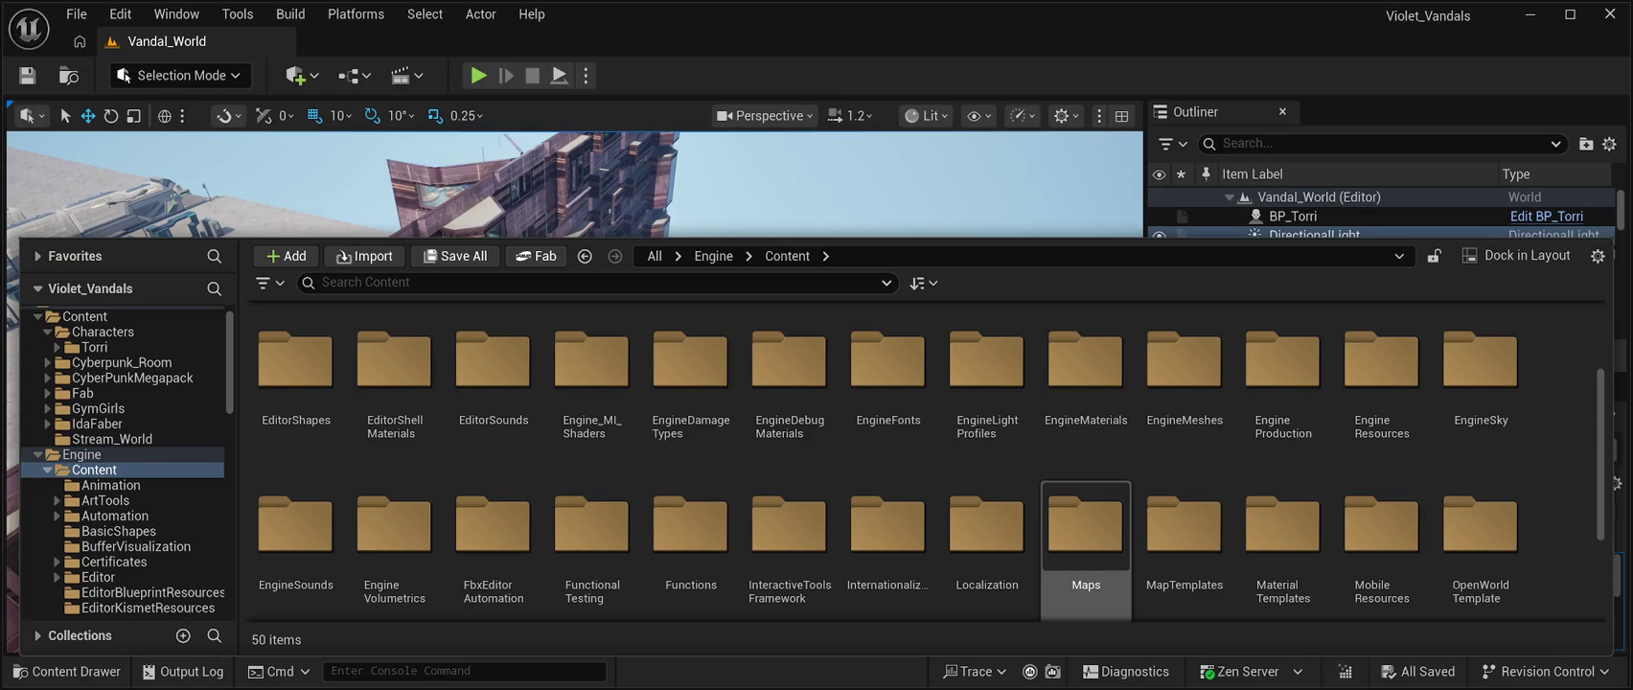
{"action": "scroll", "coordinate": [1086, 537], "scroll_direction": "down", "scroll_amount": 1}
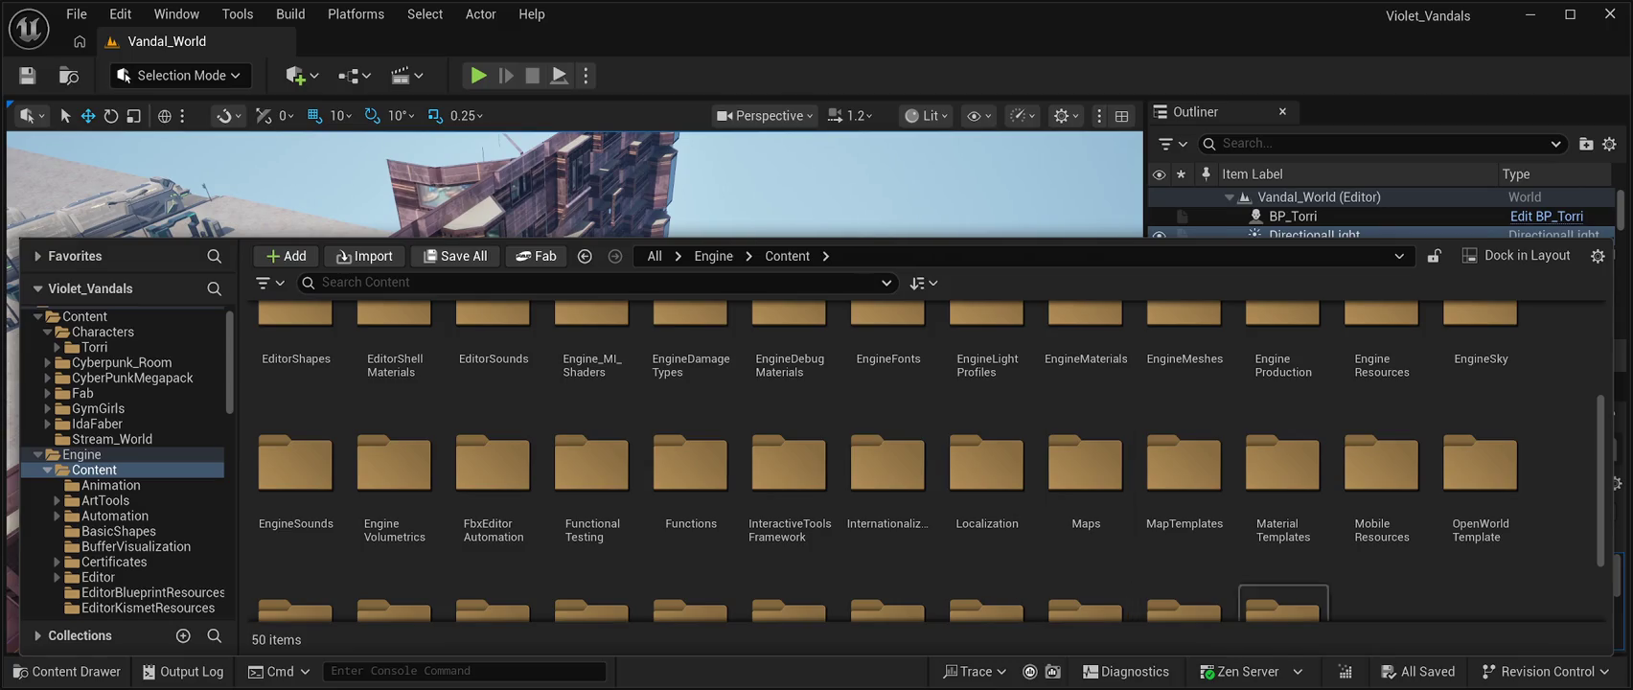
{"action": "scroll", "coordinate": [1481, 460], "scroll_direction": "up", "scroll_amount": 1}
{"action": "double_click", "coordinate": [1480, 421]}
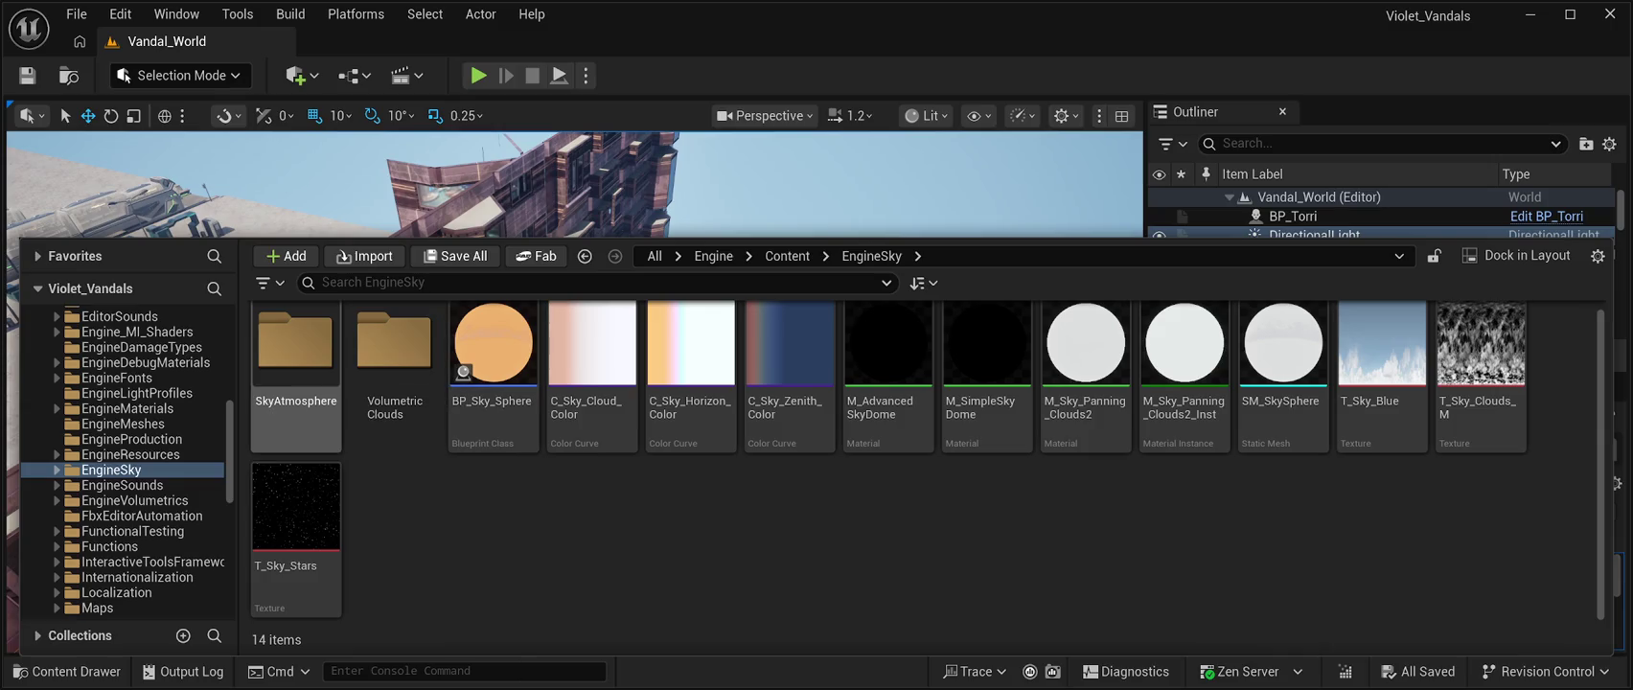
{"action": "double_click", "coordinate": [295, 344]}
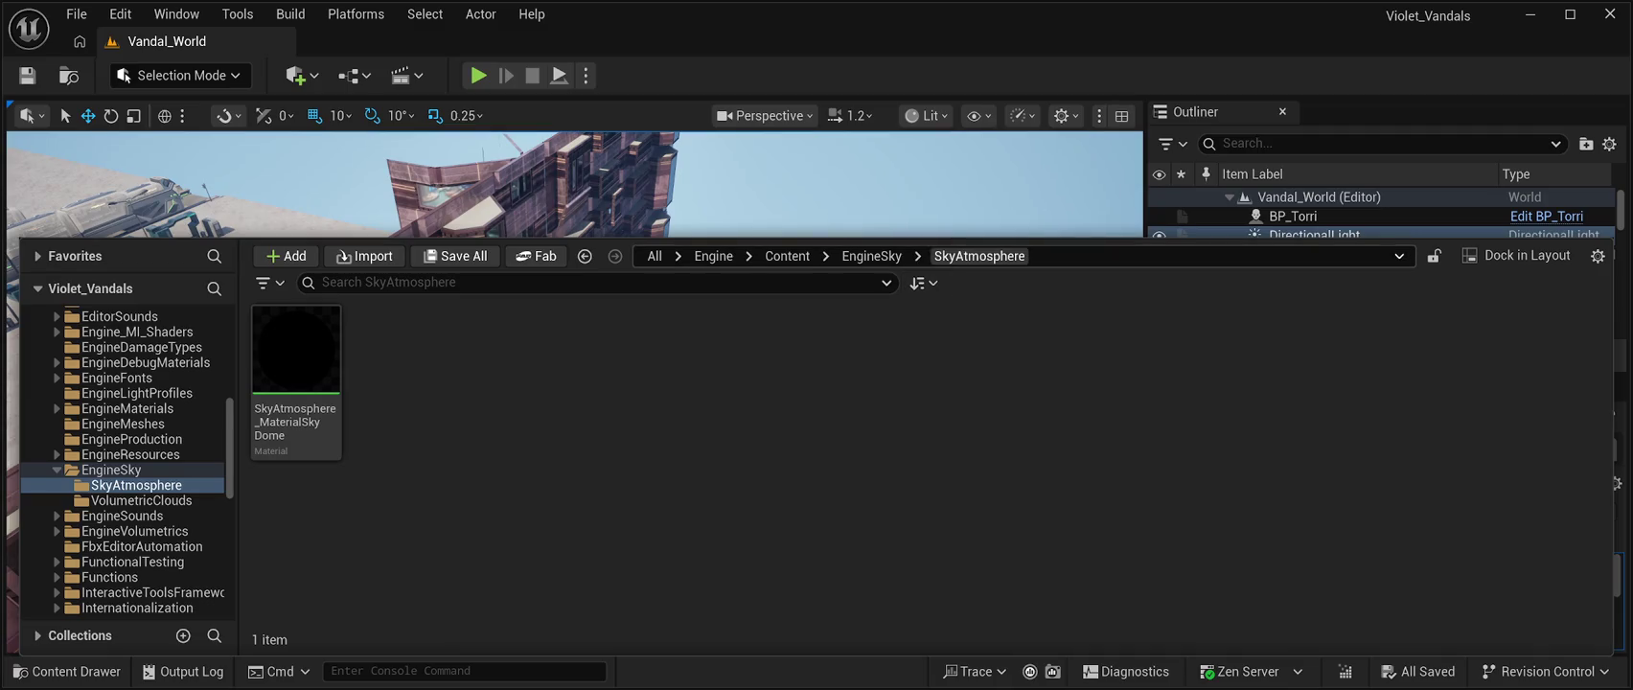
{"action": "left_click", "coordinate": [871, 256]}
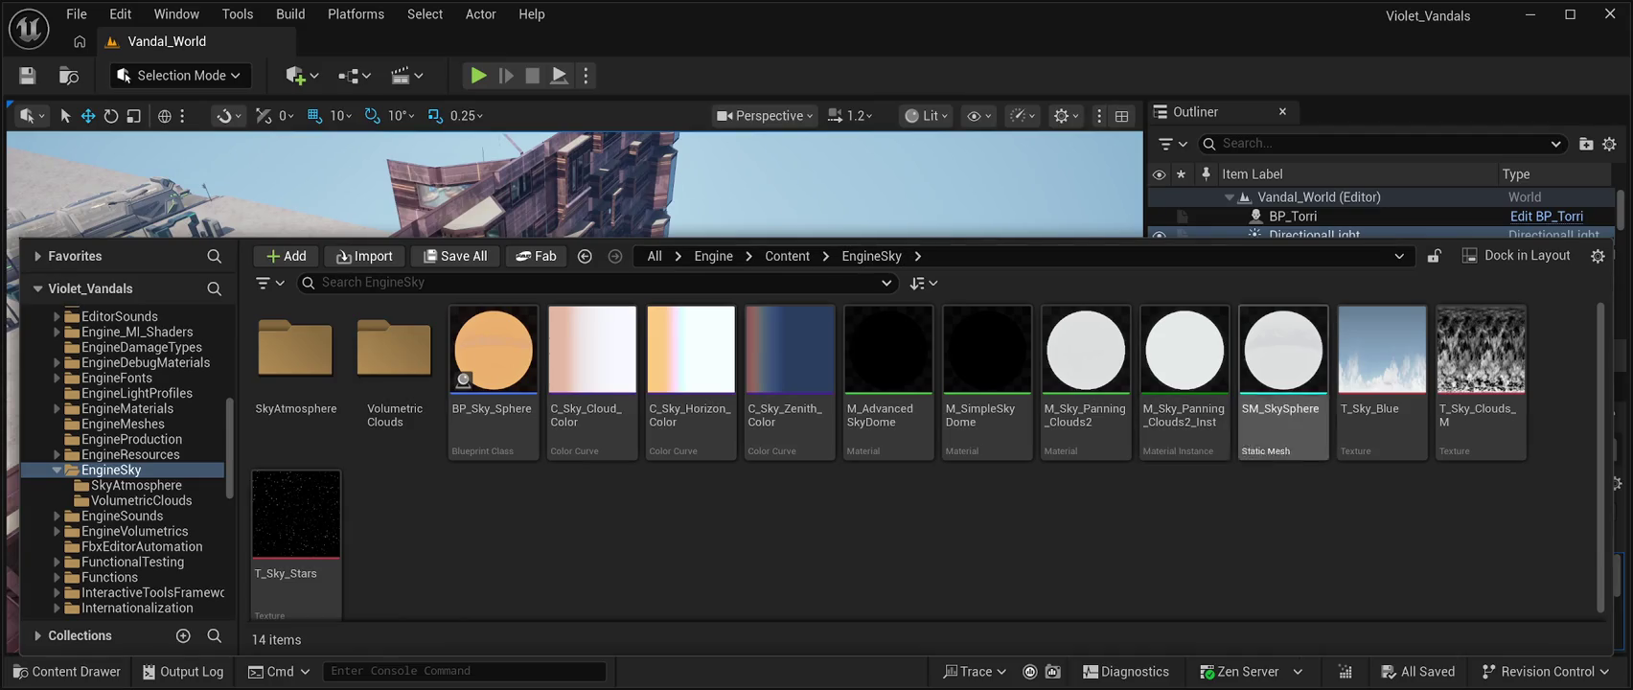
{"action": "left_click", "coordinate": [1283, 374]}
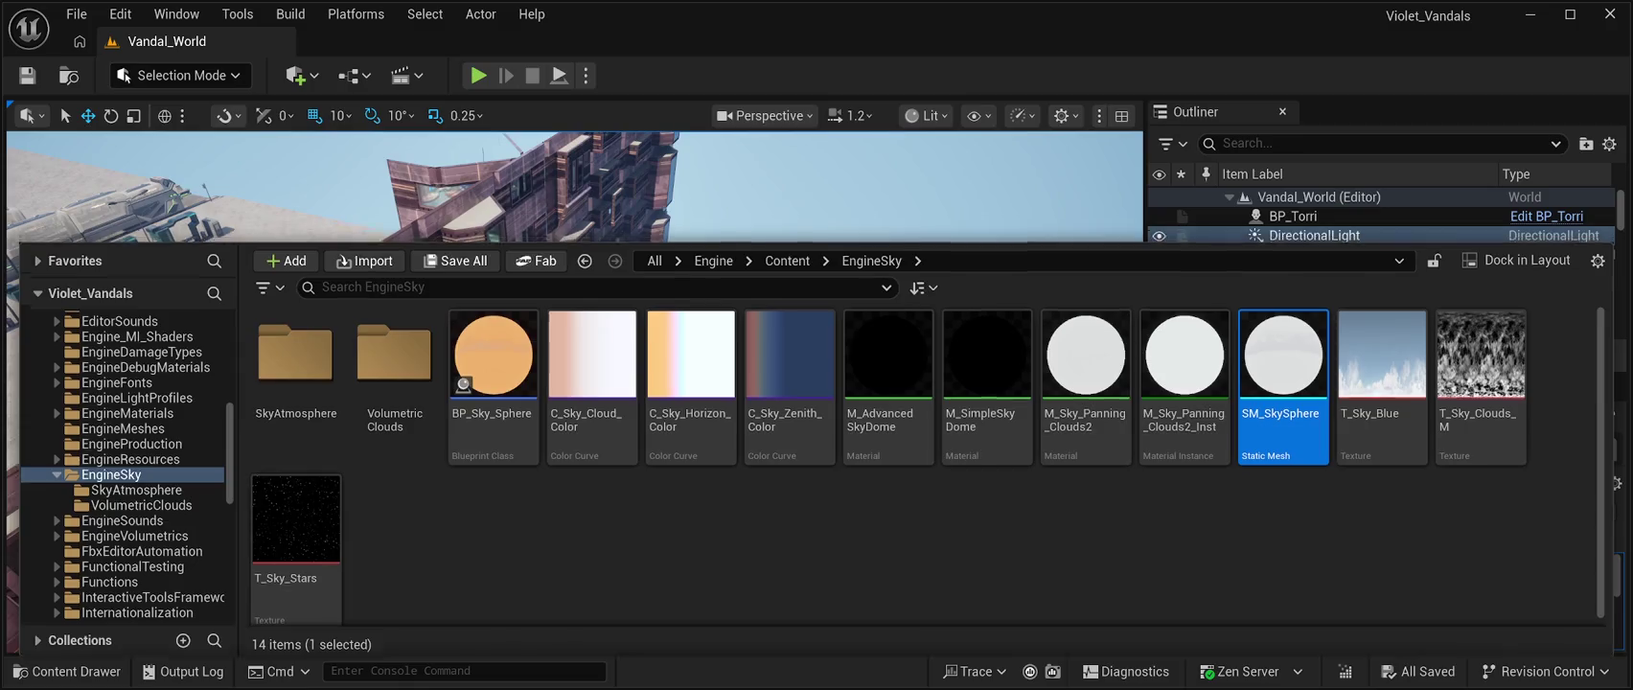
Drag SM_SkySphere into the viewport as a large dome and save the level
{"action": "left_click_drag", "start_coordinate": [1283, 374], "coordinate": [920, 408]}
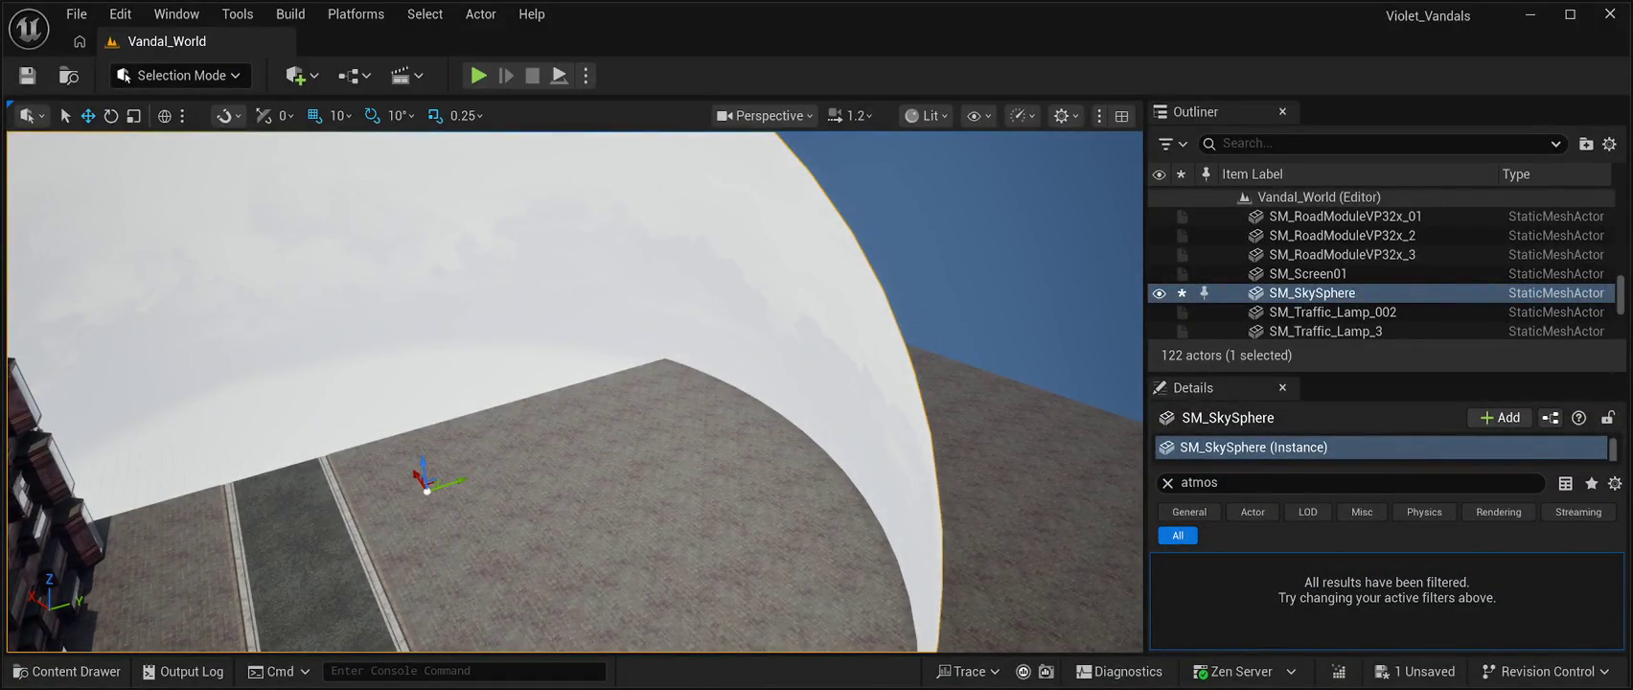
{"action": "key", "text": "ctrl+s"}
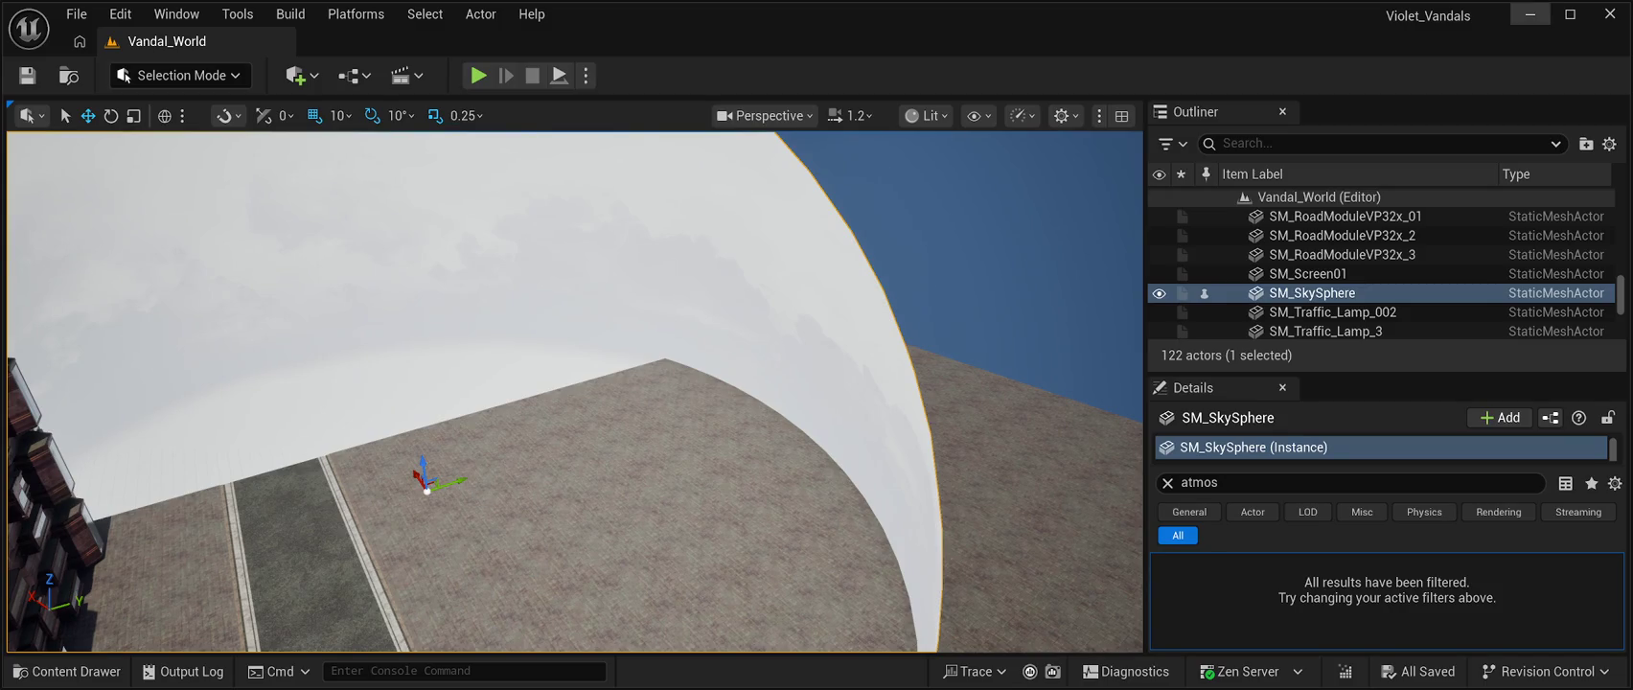
Play-test the level, eject to inspect the sky sphere and nearby street actors, then stop
{"action": "key", "text": "alt+p"}
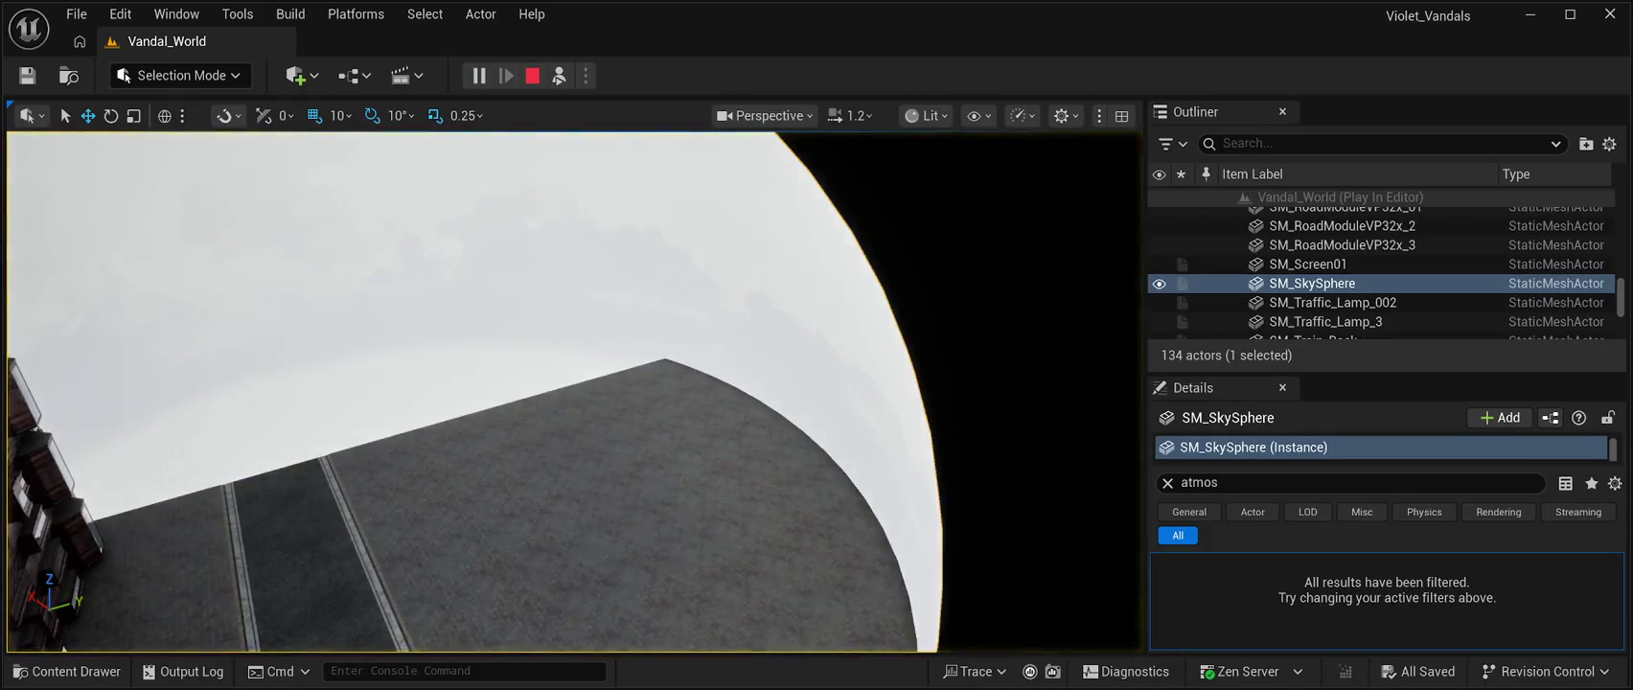
{"action": "key", "text": "F8"}
{"action": "key", "text": "f"}
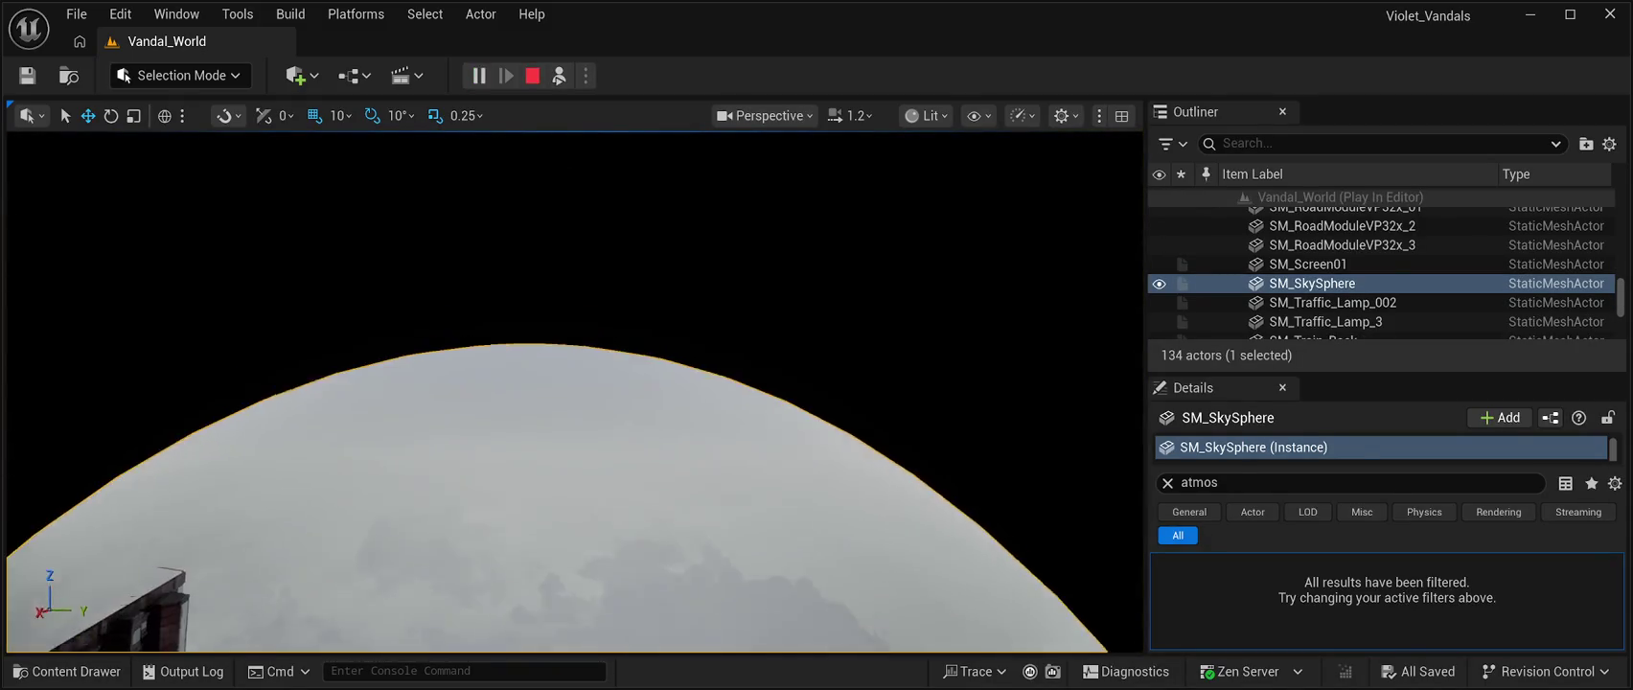
{"action": "left_click", "coordinate": [1342, 245]}
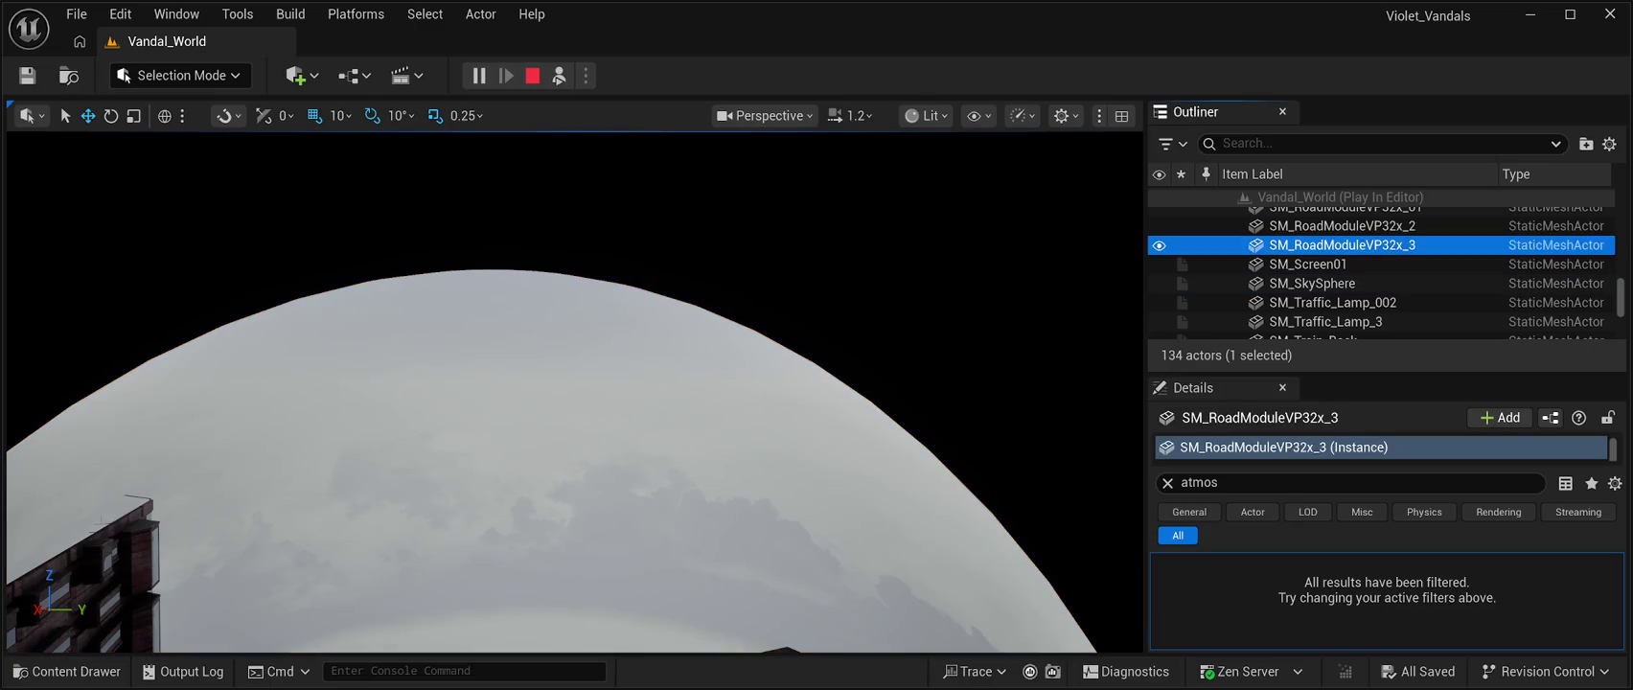
{"action": "left_click", "coordinate": [1308, 264]}
{"action": "double_click", "coordinate": [1332, 301]}
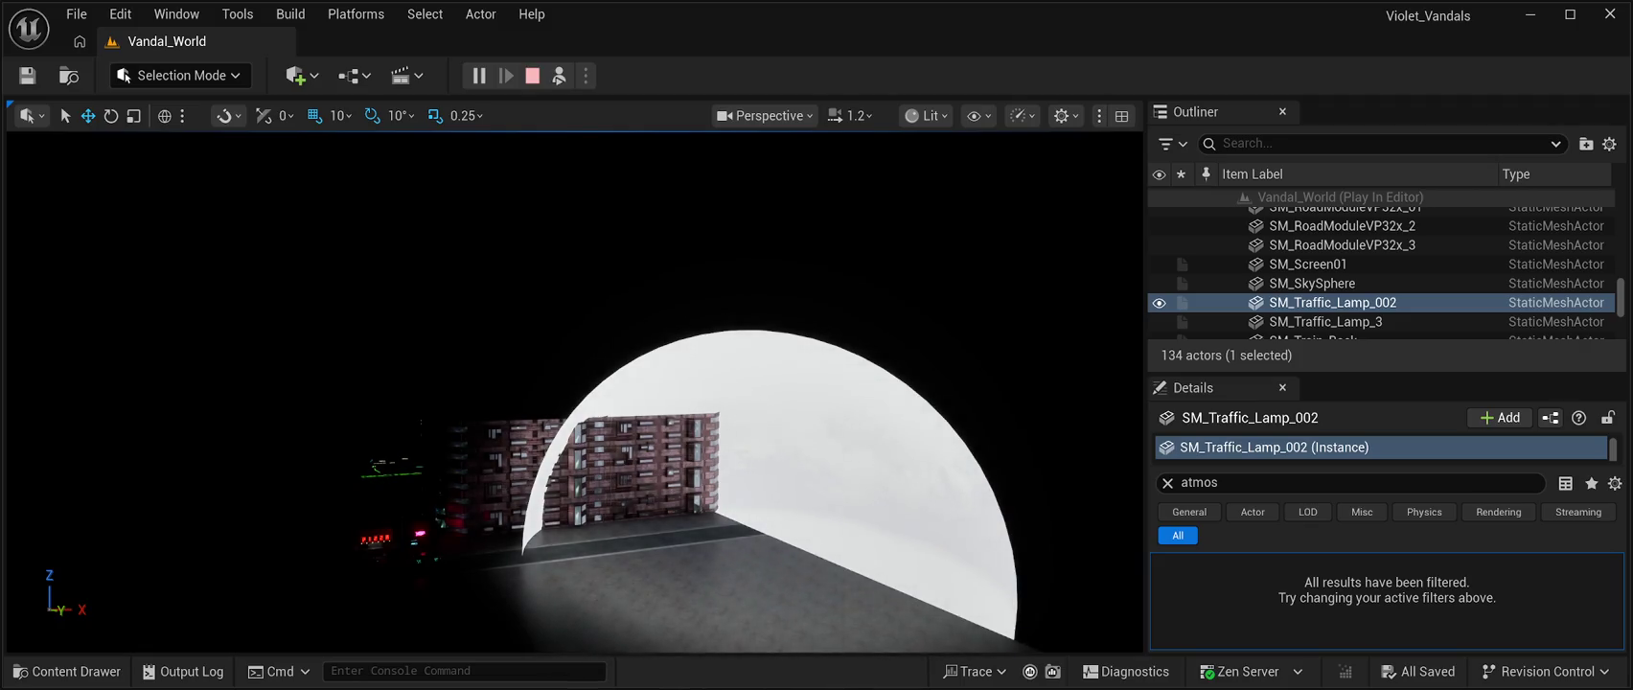
{"action": "left_click", "coordinate": [532, 75]}
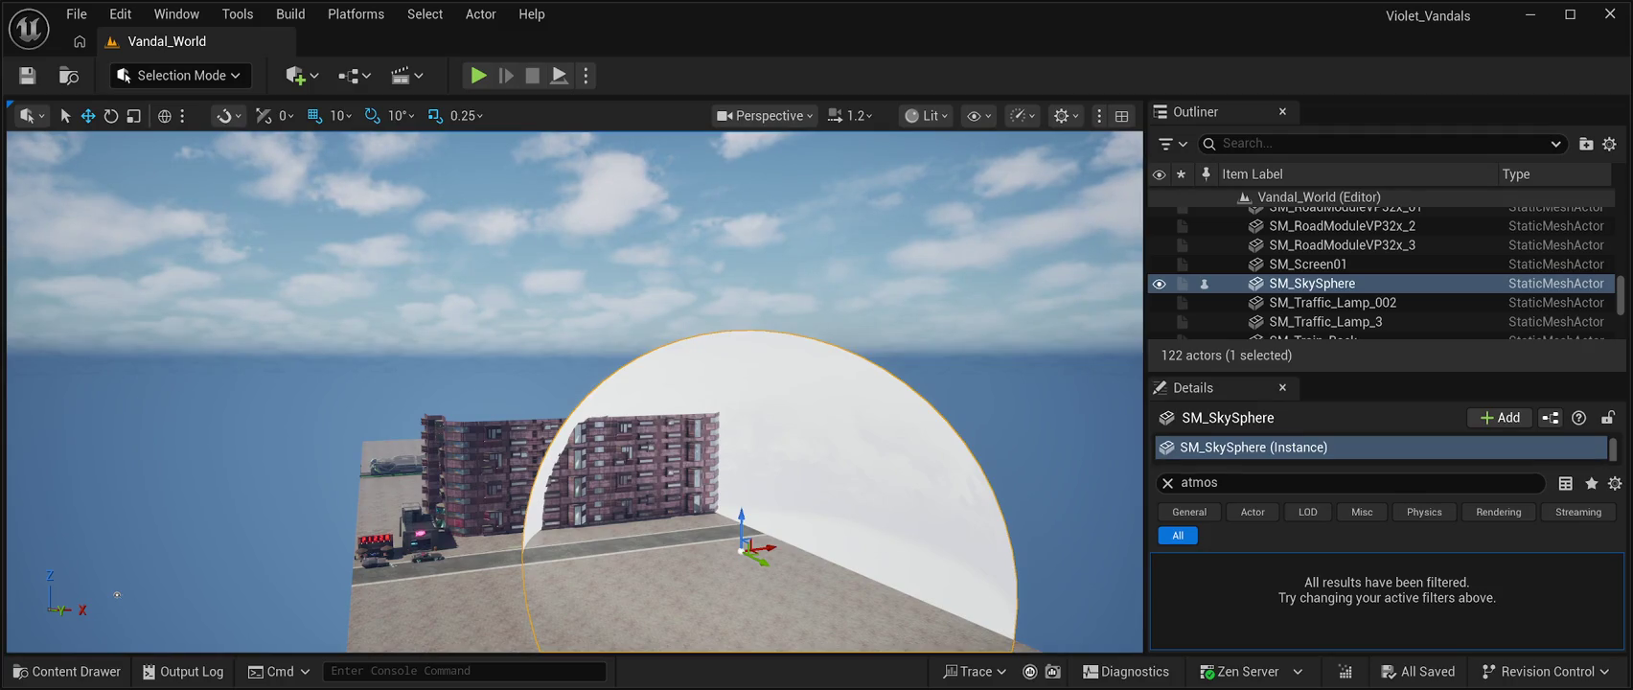
Clear the 'atmos' filter, set the sky sphere scale to 10000 on X, Y, Z, and play-test
{"action": "left_click", "coordinate": [1198, 482]}
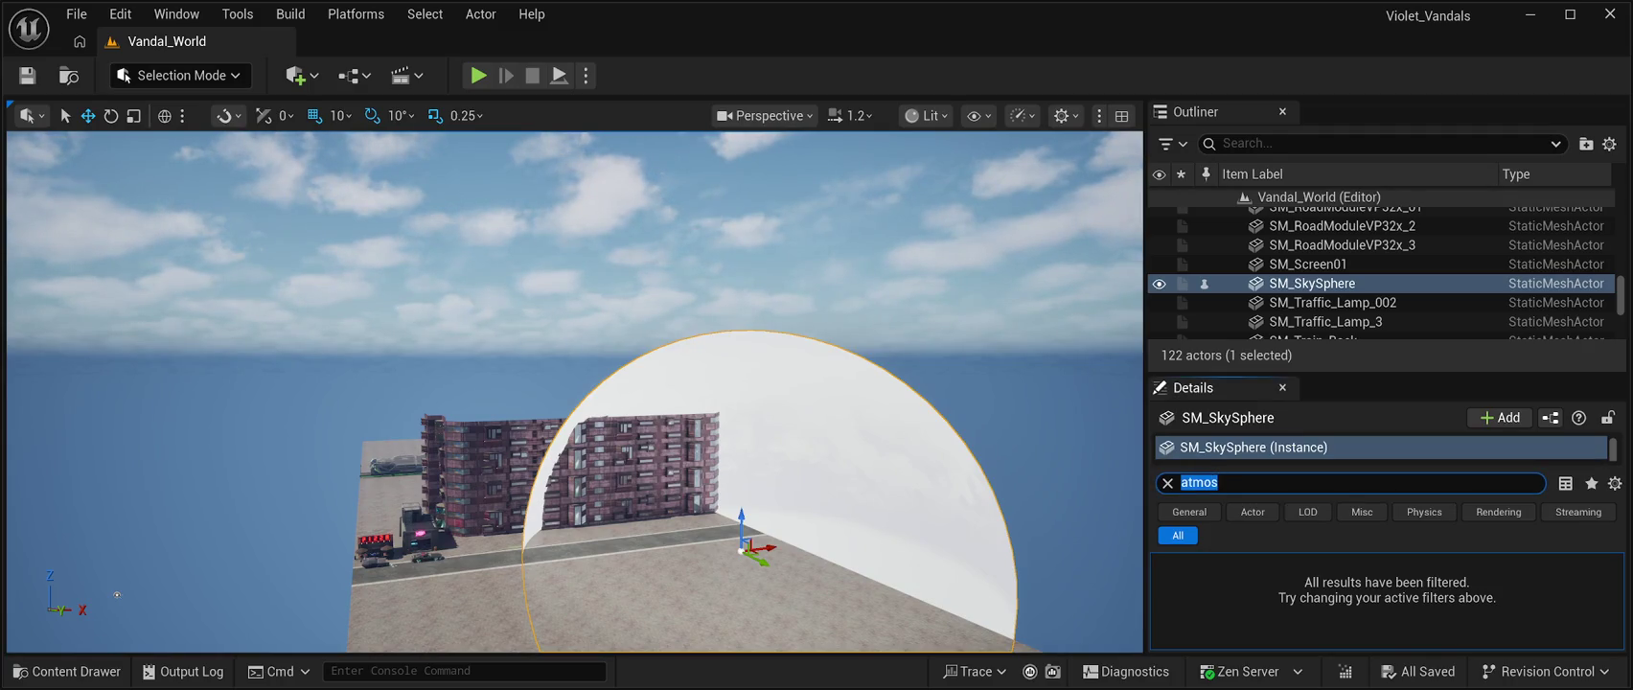
{"action": "key", "text": "BackSpace"}
{"action": "scroll", "coordinate": [1245, 604], "scroll_direction": "down", "scroll_amount": 2}
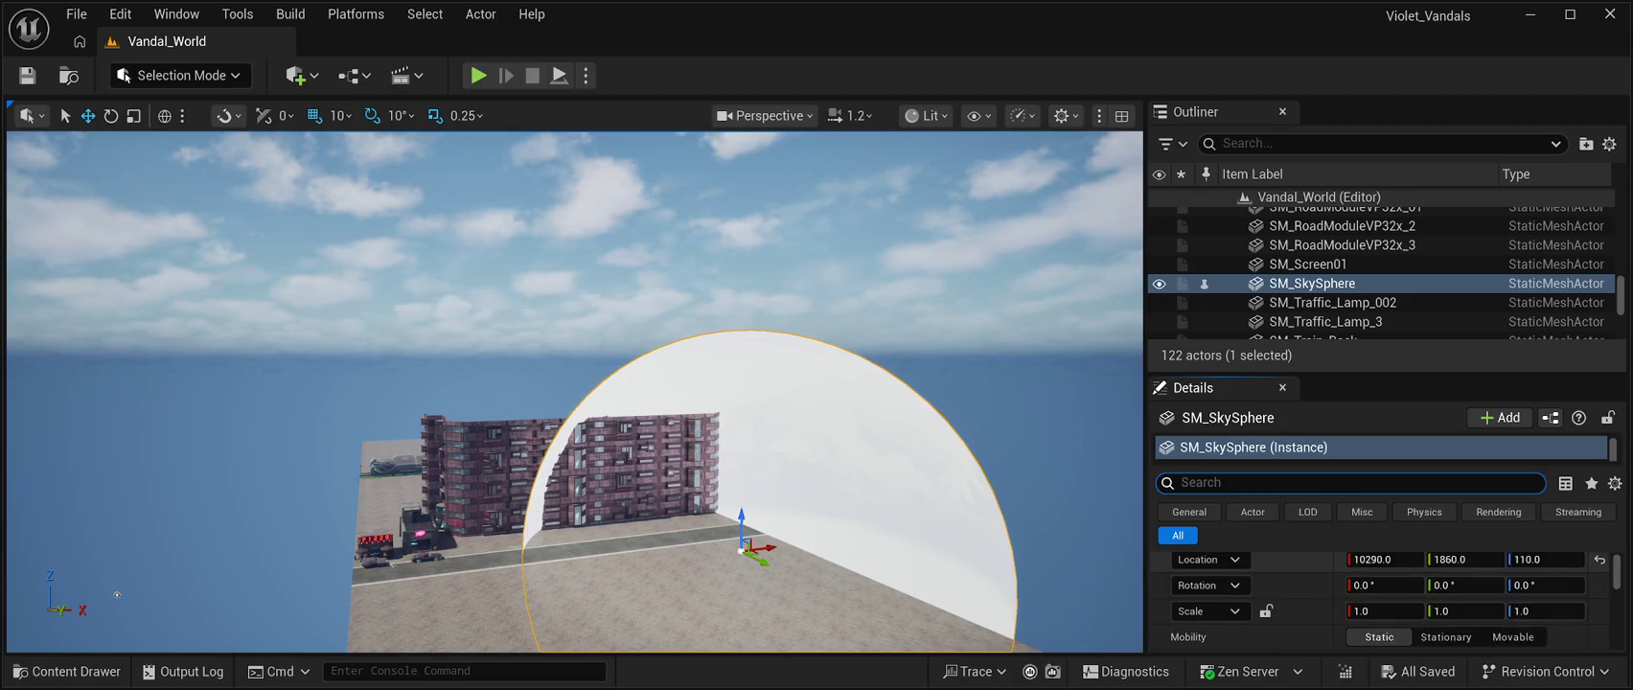
{"action": "left_click", "coordinate": [1385, 580]}
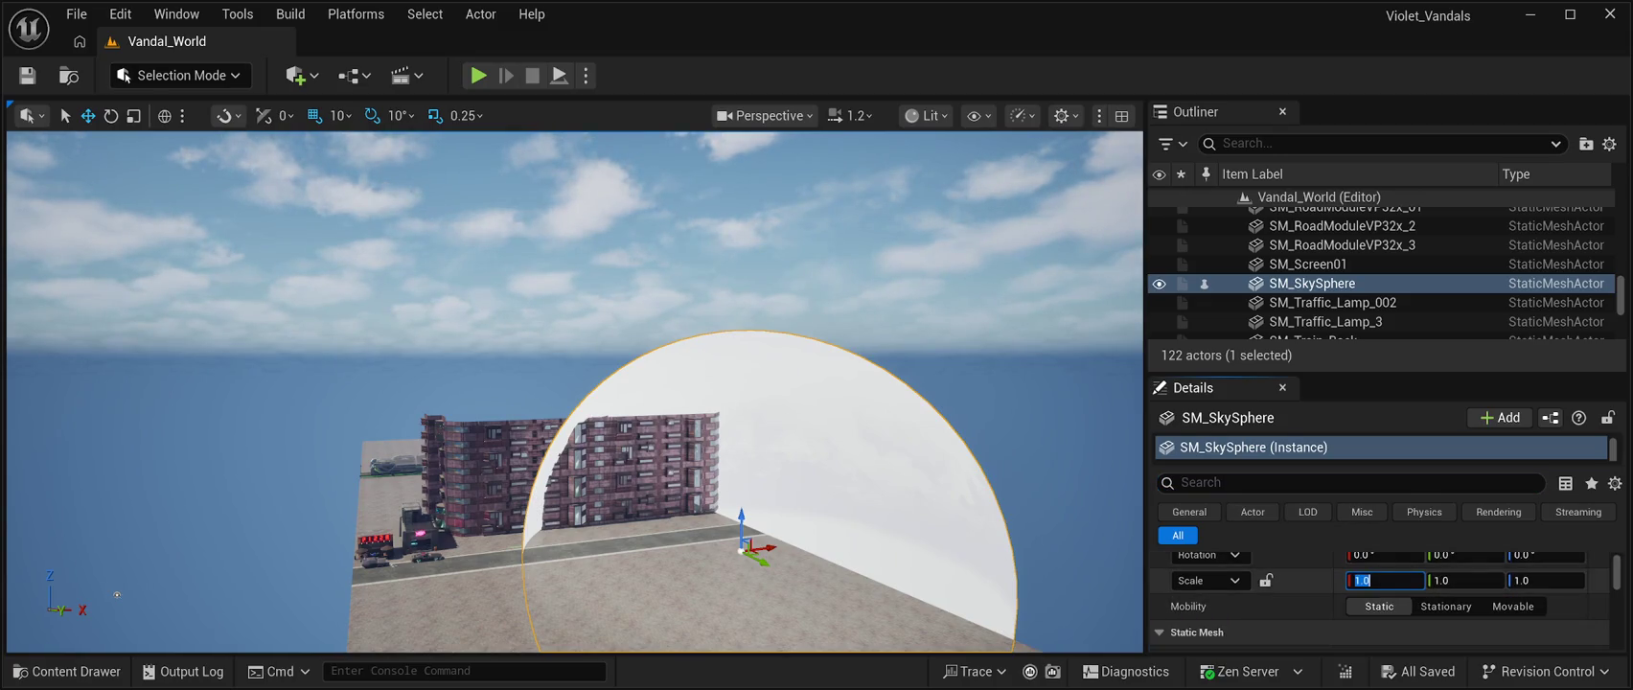
{"action": "type", "text": "10000"}
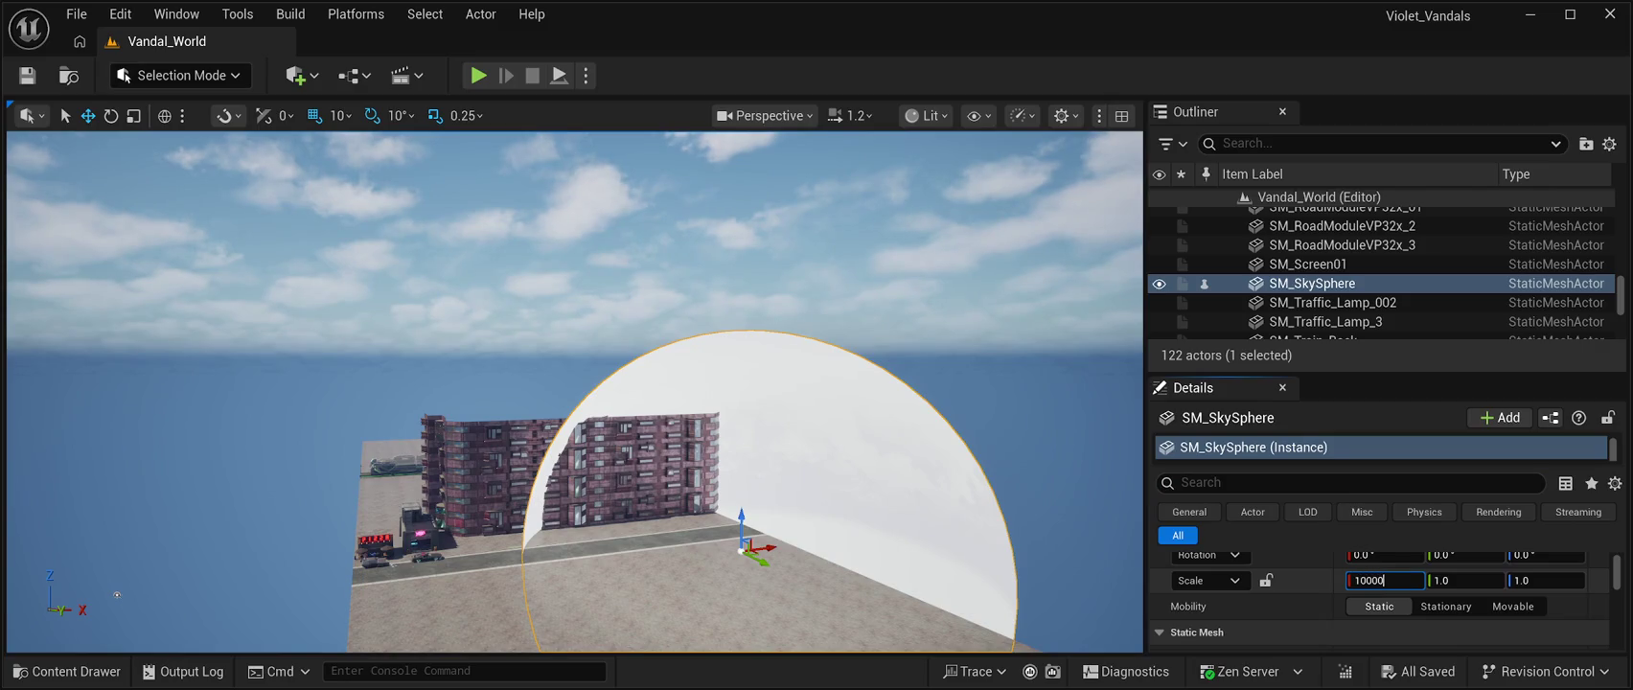
{"action": "key", "text": "Tab"}
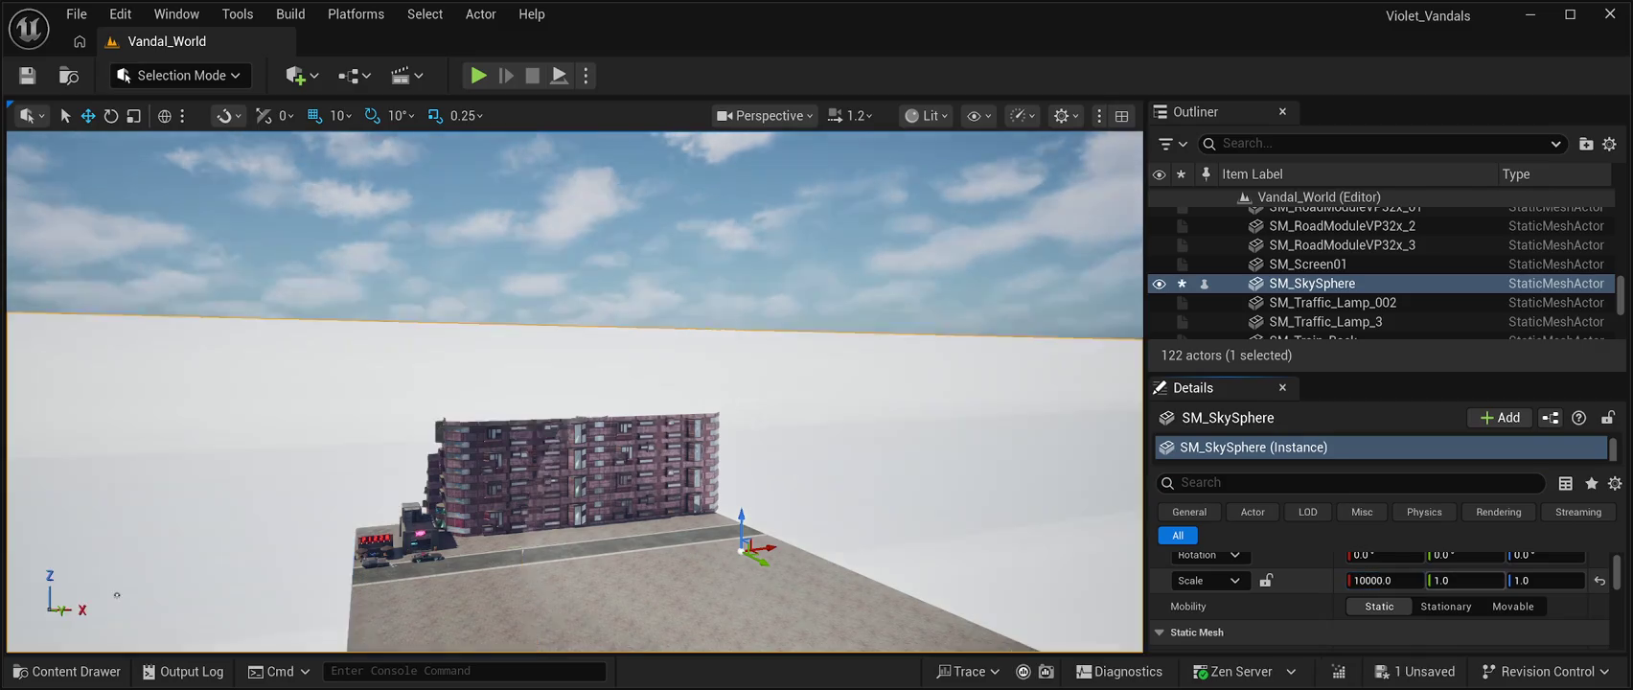
{"action": "type", "text": "10000"}
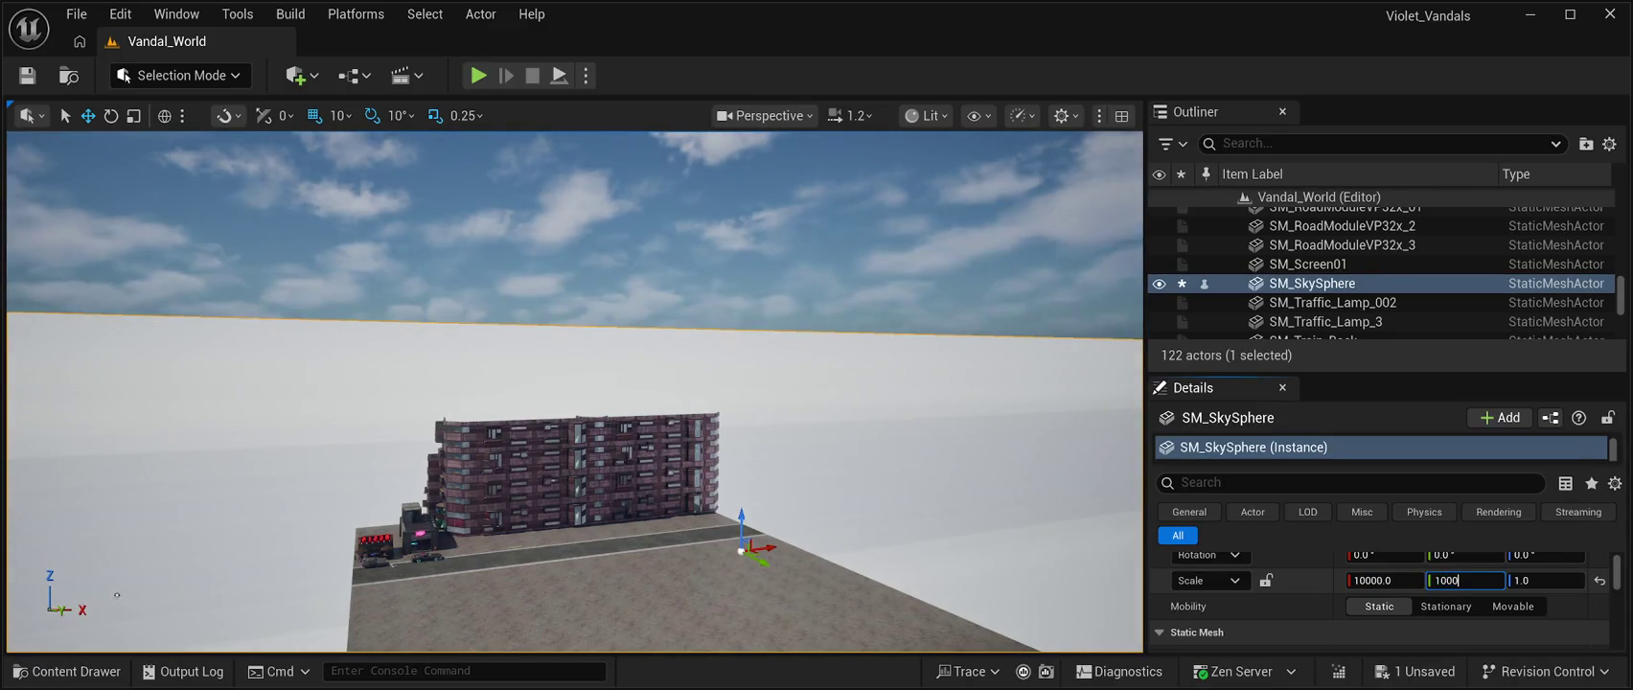
{"action": "key", "text": "Tab"}
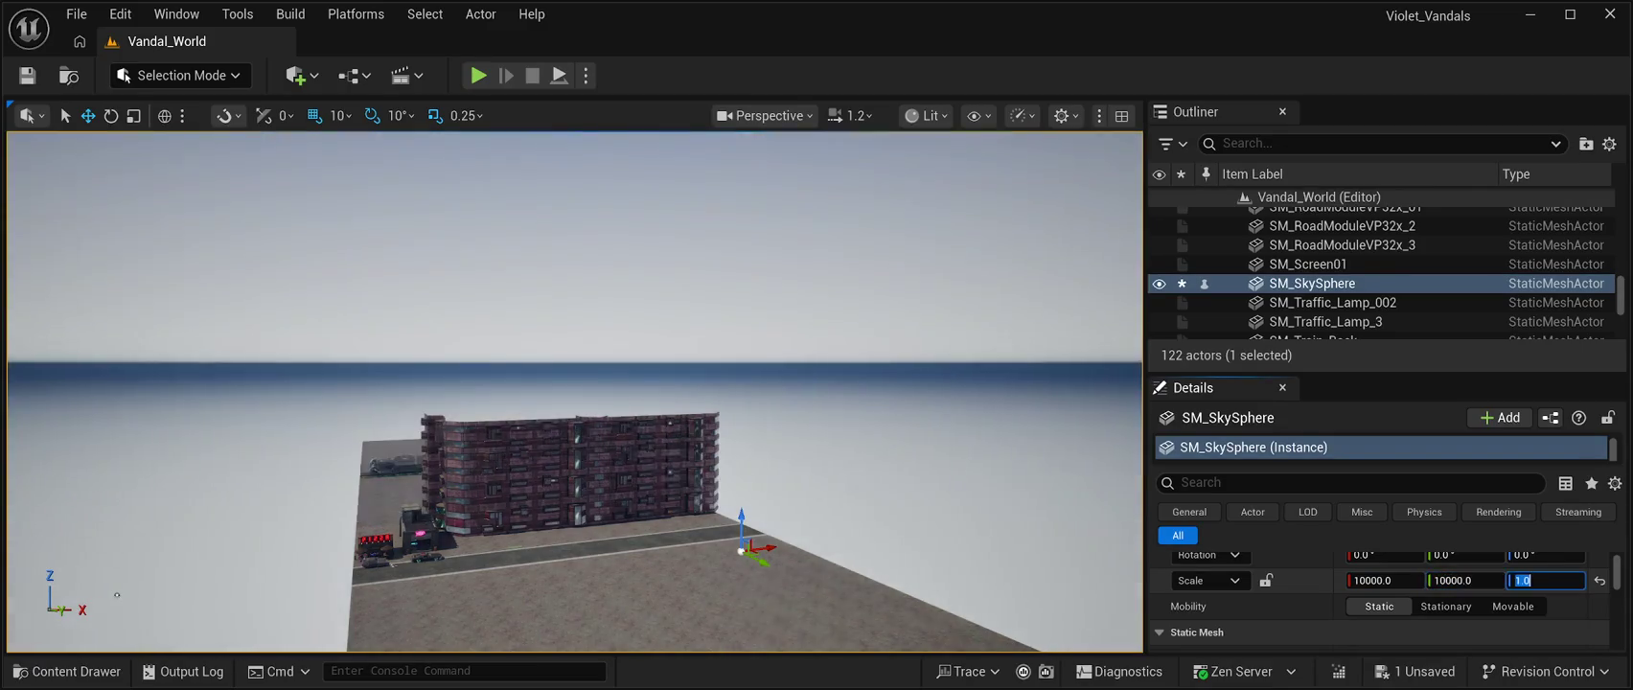
{"action": "type", "text": "10000"}
{"action": "key", "text": "Return"}
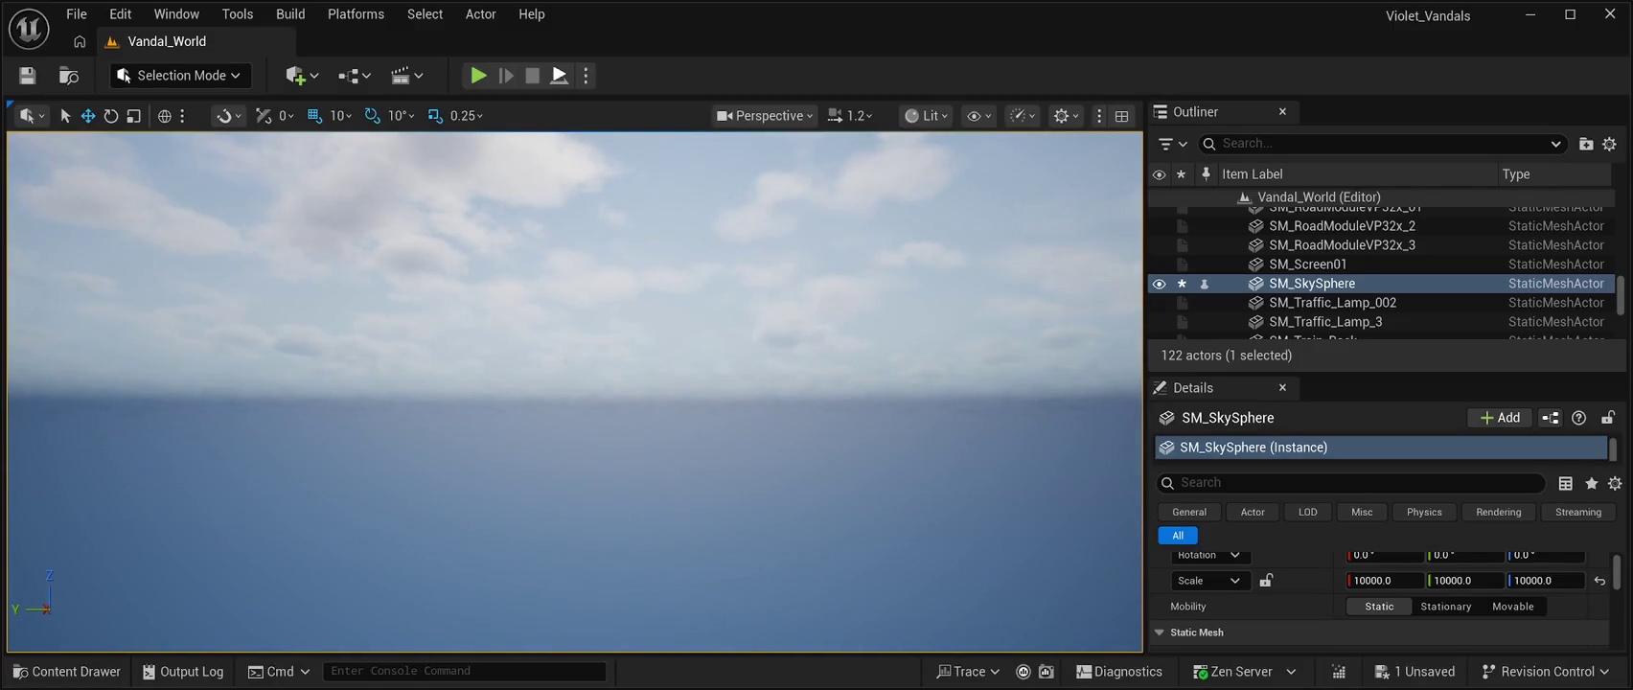
{"action": "left_click", "coordinate": [558, 75]}
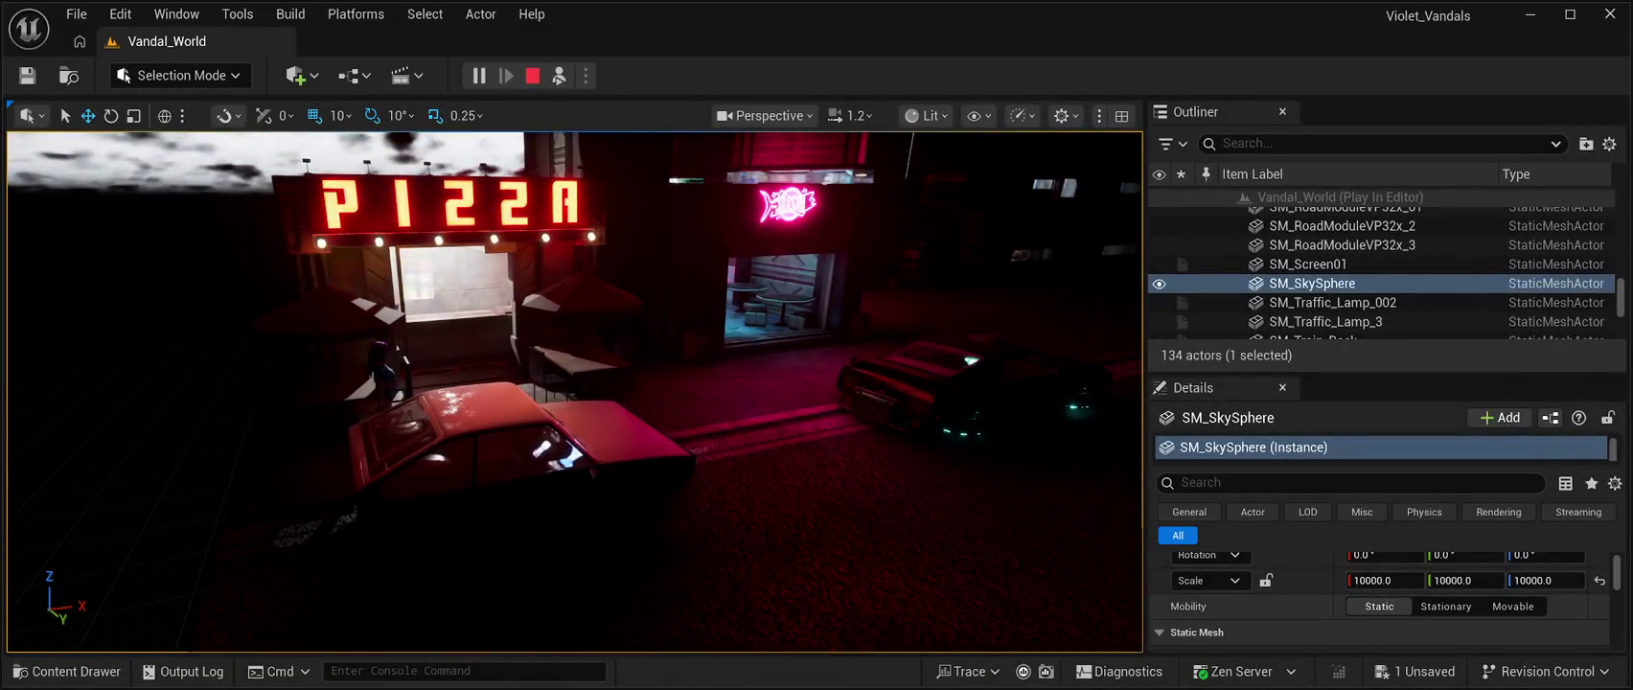
Switch the sky sphere's Mobility to Movable and exit the play test with Esc
{"action": "left_click", "coordinate": [1513, 606]}
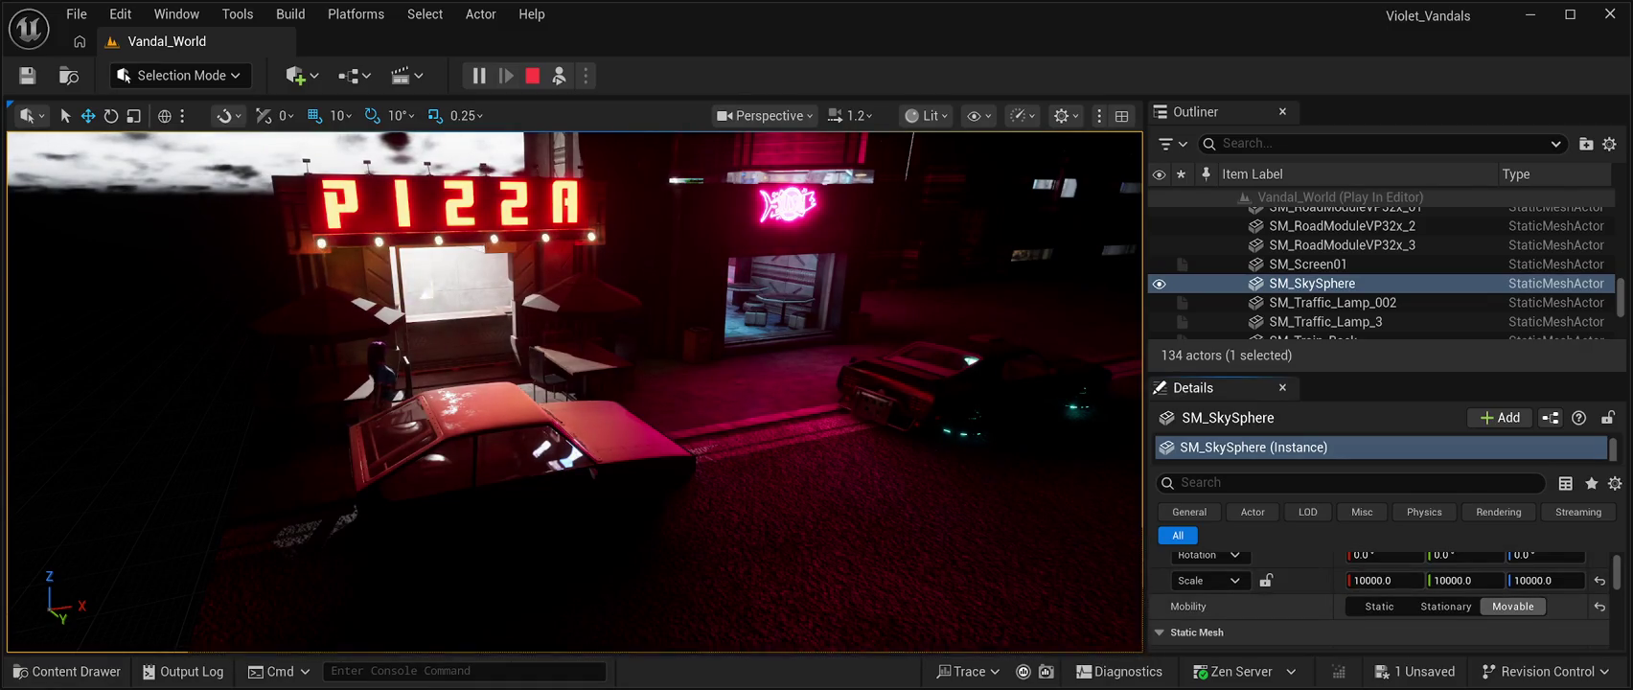
{"action": "key", "text": "Escape"}
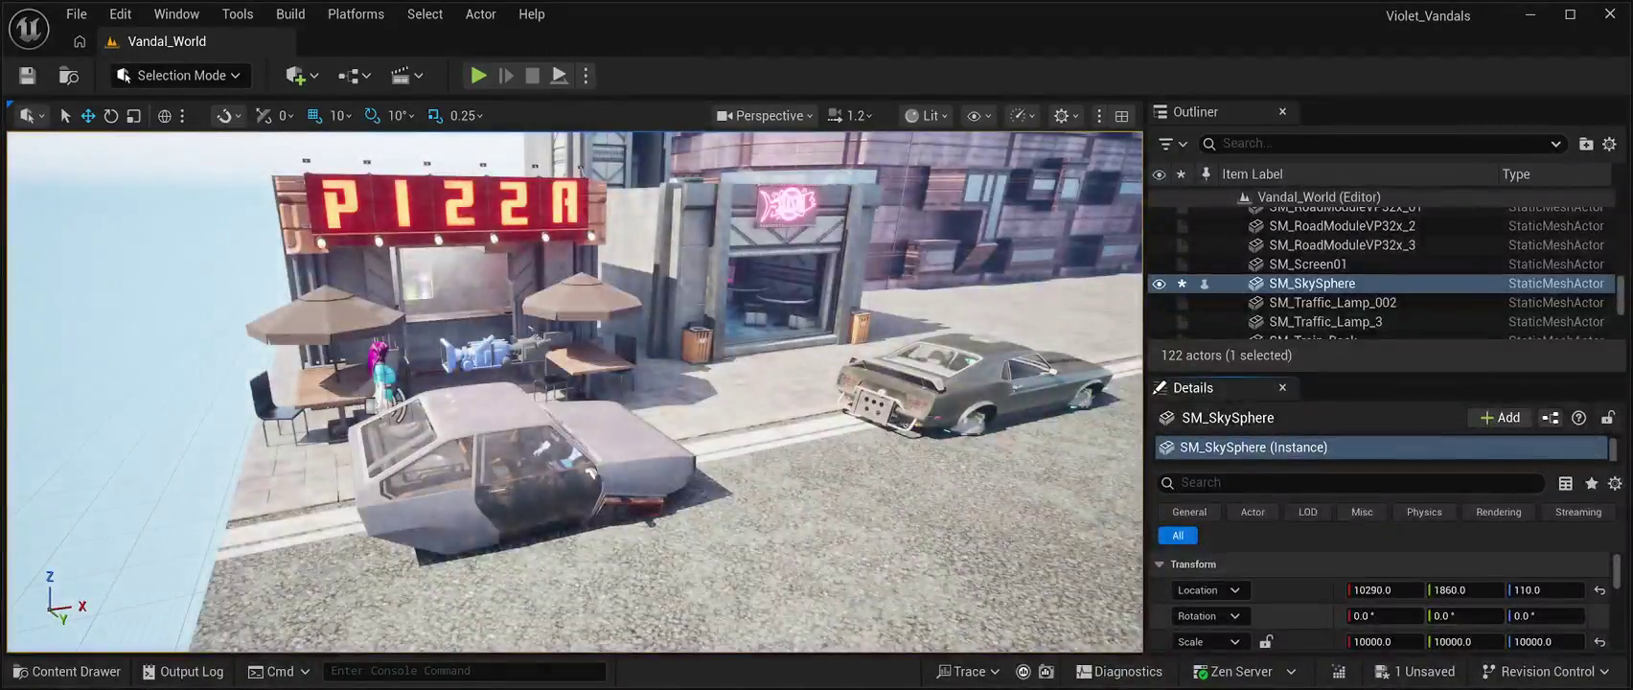
Save the level with the Movable sky sphere and launch a Play In Editor test
{"action": "scroll", "coordinate": [1380, 604], "scroll_direction": "down", "scroll_amount": 3}
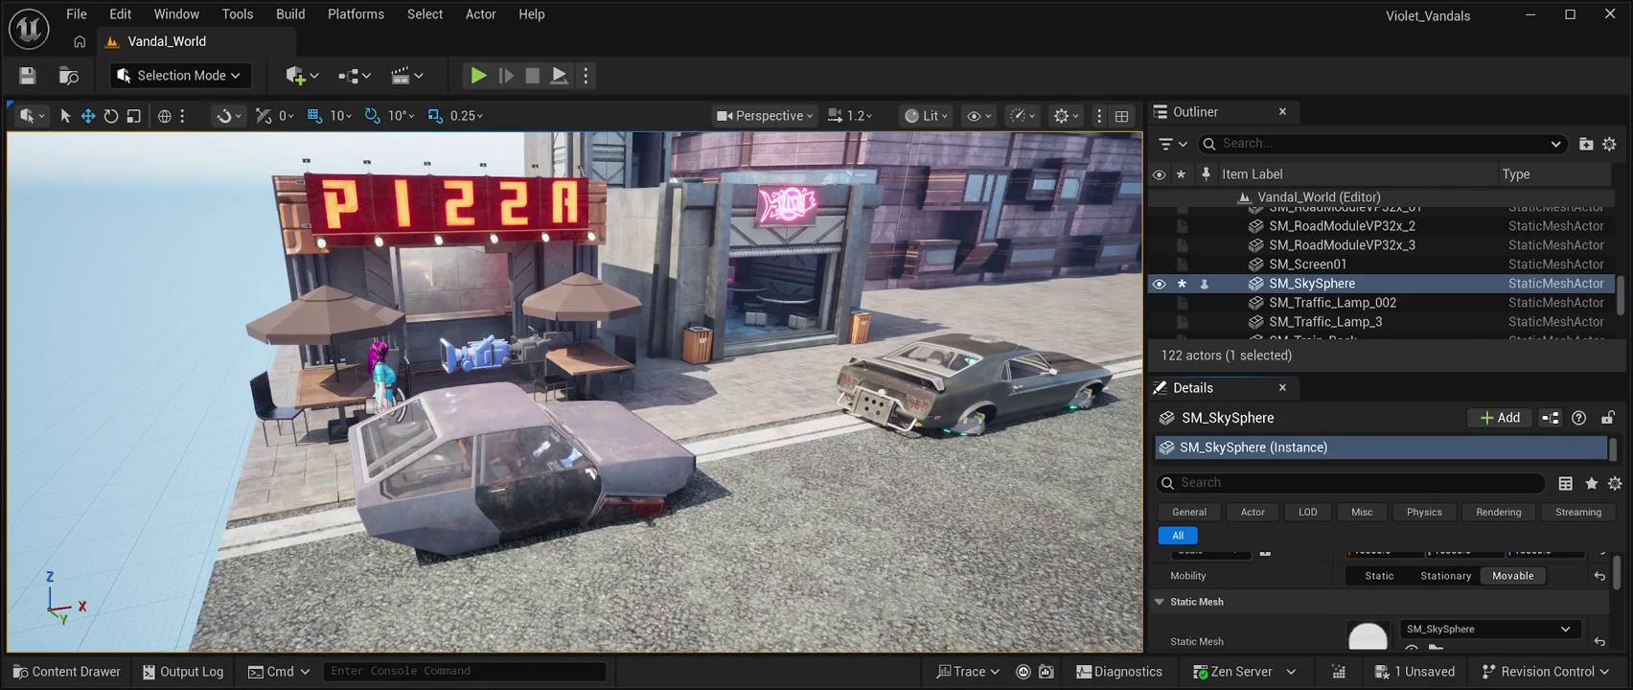
{"action": "key", "text": "ctrl+s"}
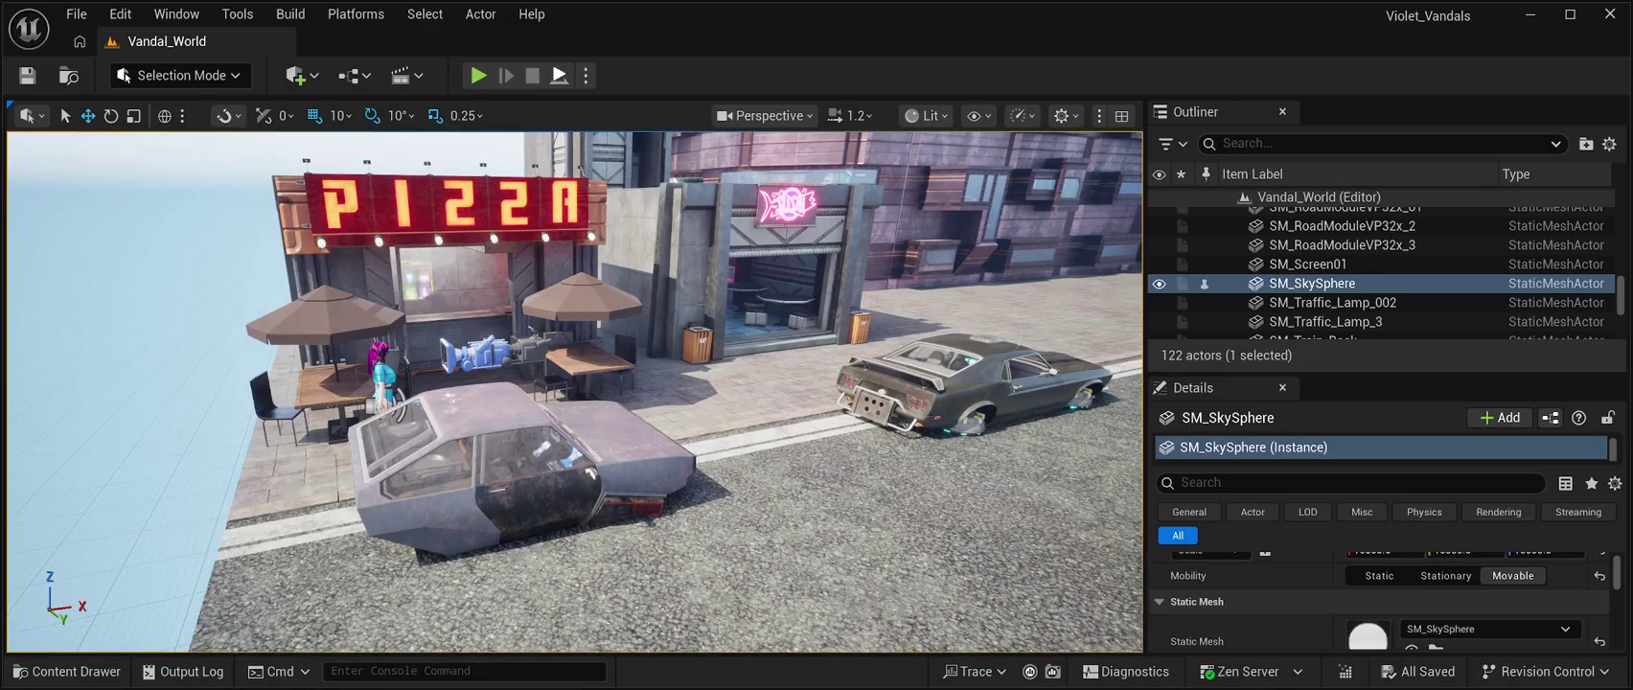
{"action": "key", "text": "alt+p"}
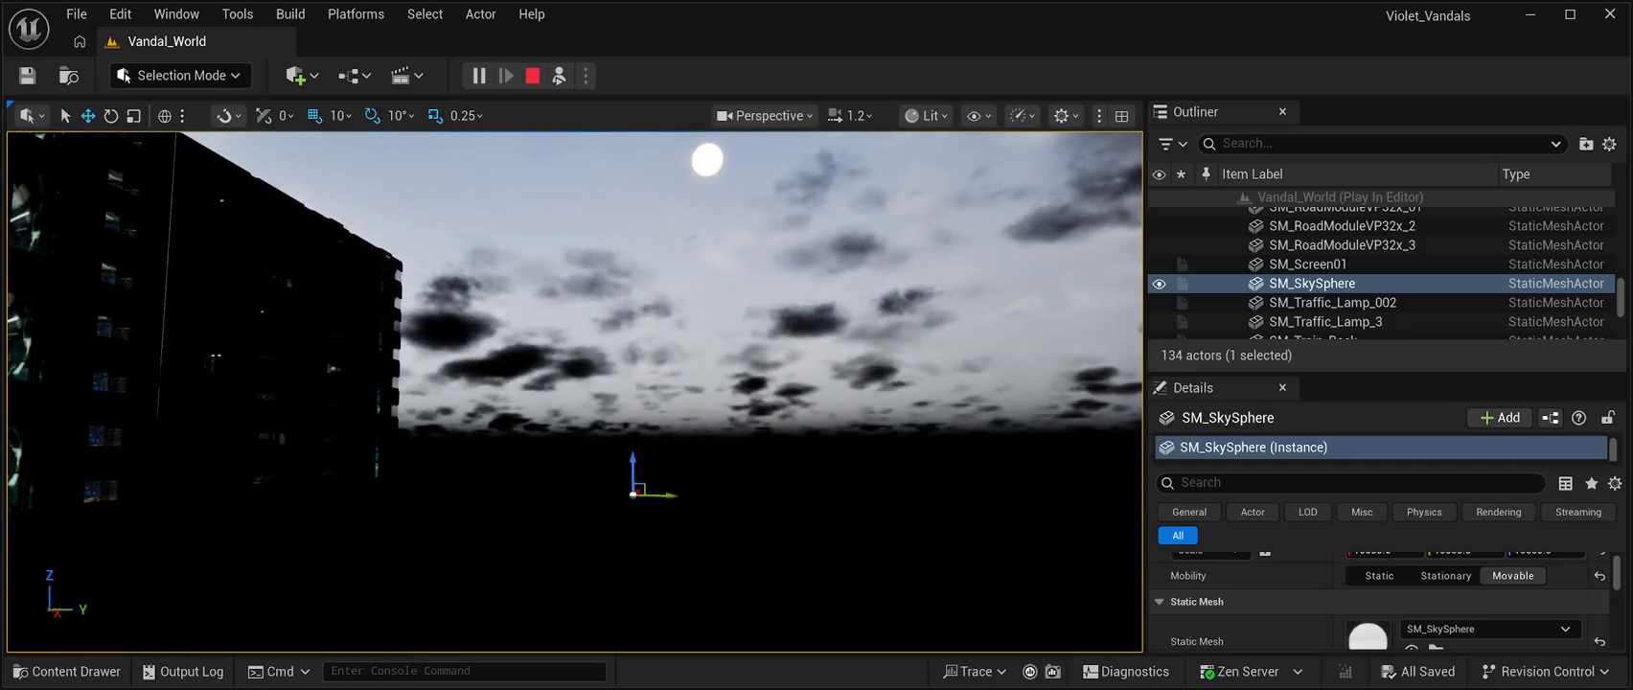
Stop the play test and reset SM_SkySphere's Transform location to 0, 0, 0
{"action": "left_click", "coordinate": [531, 75]}
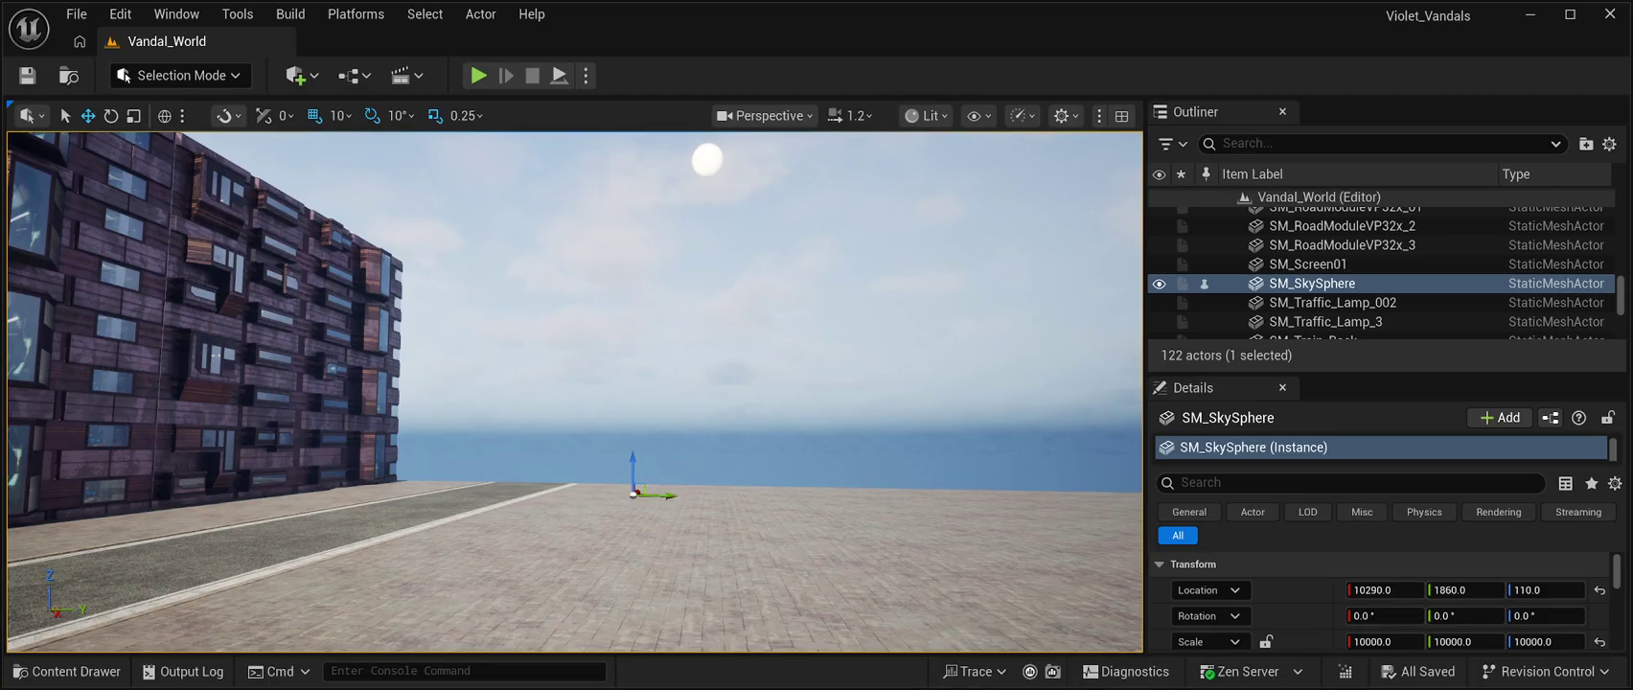
{"action": "scroll", "coordinate": [1380, 599], "scroll_direction": "down", "scroll_amount": 3}
{"action": "scroll", "coordinate": [1380, 600], "scroll_direction": "down", "scroll_amount": 6}
{"action": "scroll", "coordinate": [1380, 600], "scroll_direction": "down", "scroll_amount": 2}
{"action": "scroll", "coordinate": [1380, 601], "scroll_direction": "up", "scroll_amount": 10}
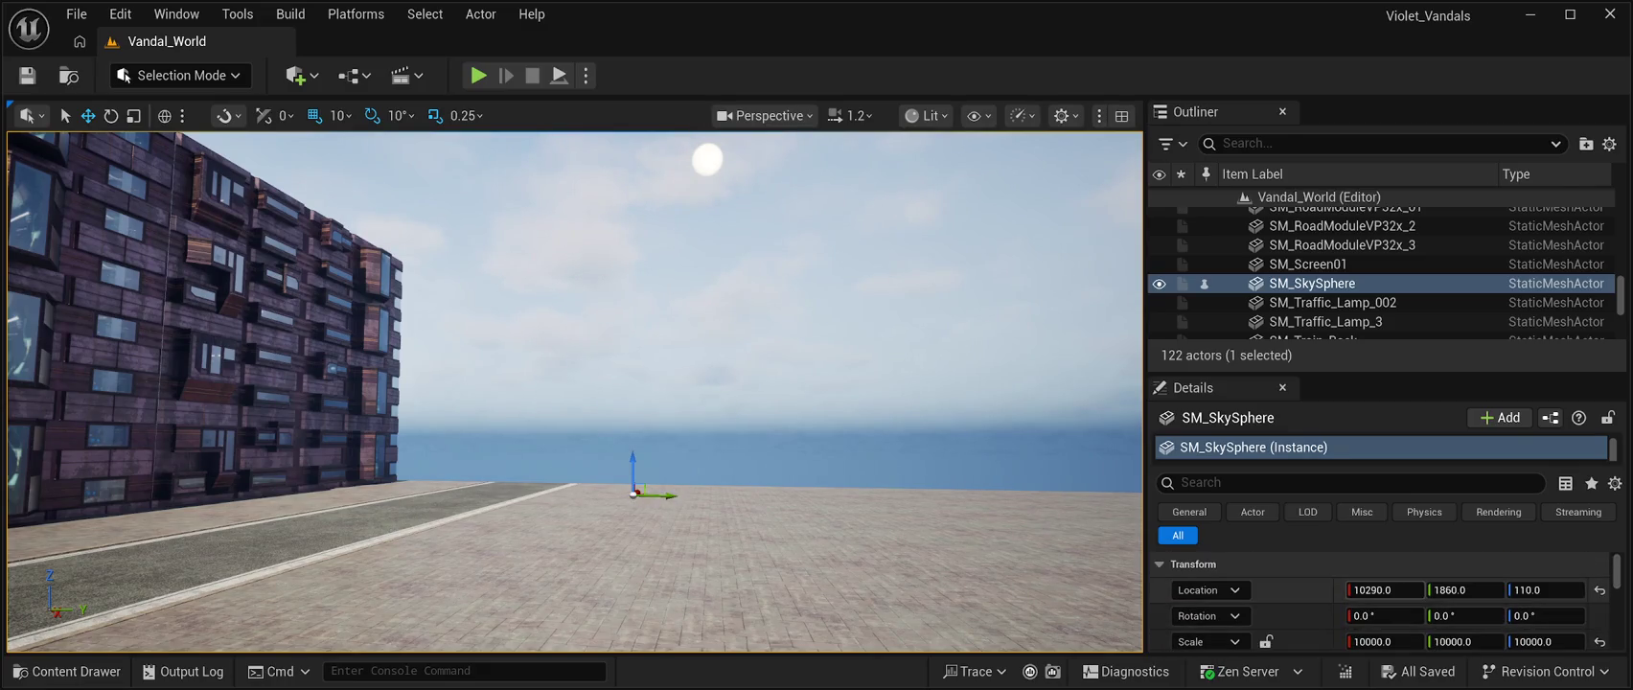
{"action": "left_click", "coordinate": [1599, 591]}
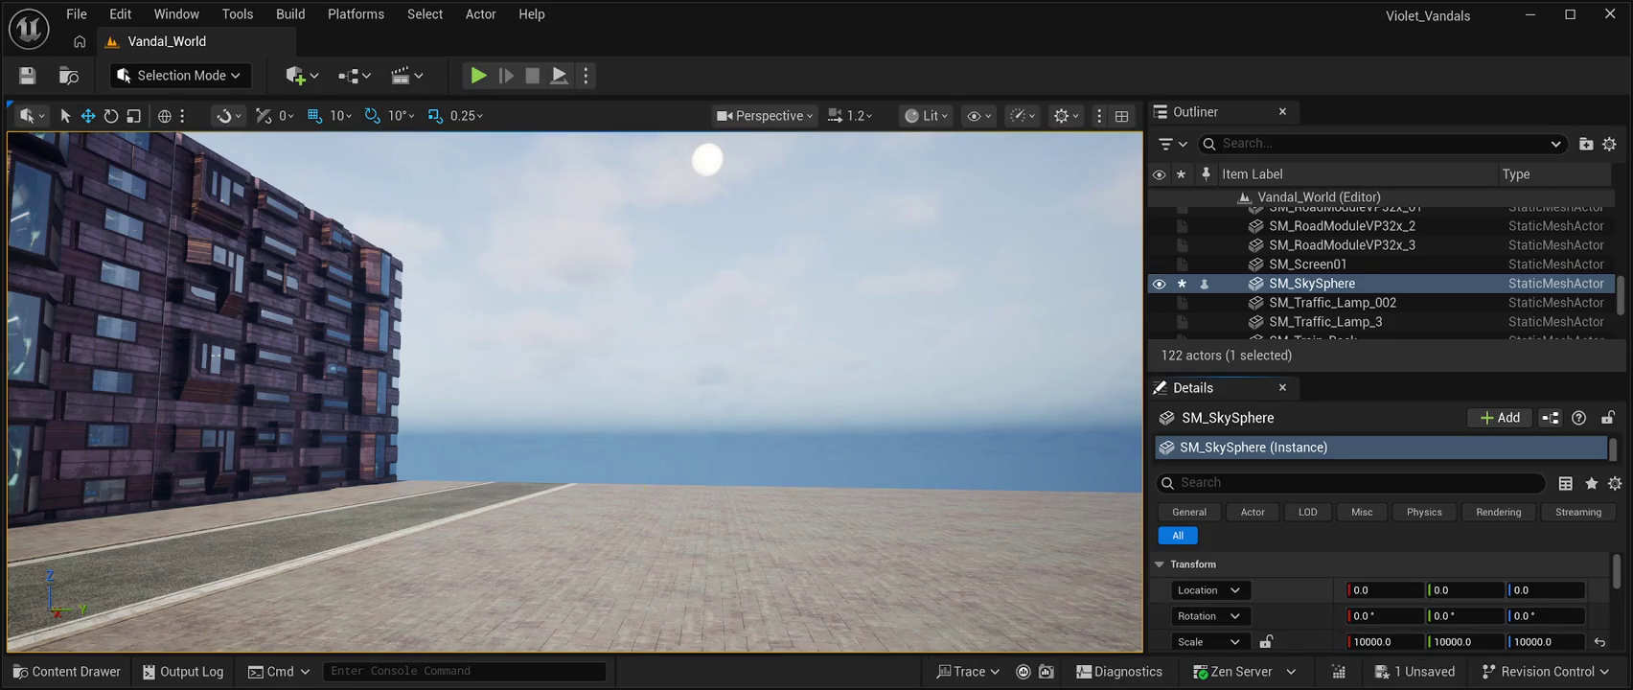
Tilt the view toward the sky, run a brief play test, then look up toward the sun
{"action": "mouse_move", "coordinate": [575, 431]}
{"action": "left_mouse_down"}
{"action": "mouse_move", "coordinate": [566, 316]}
{"action": "mouse_move", "coordinate": [479, 245]}
{"action": "mouse_move", "coordinate": [536, 403]}
{"action": "mouse_move", "coordinate": [556, 393]}
{"action": "left_mouse_up"}
{"action": "key", "text": "alt+p"}
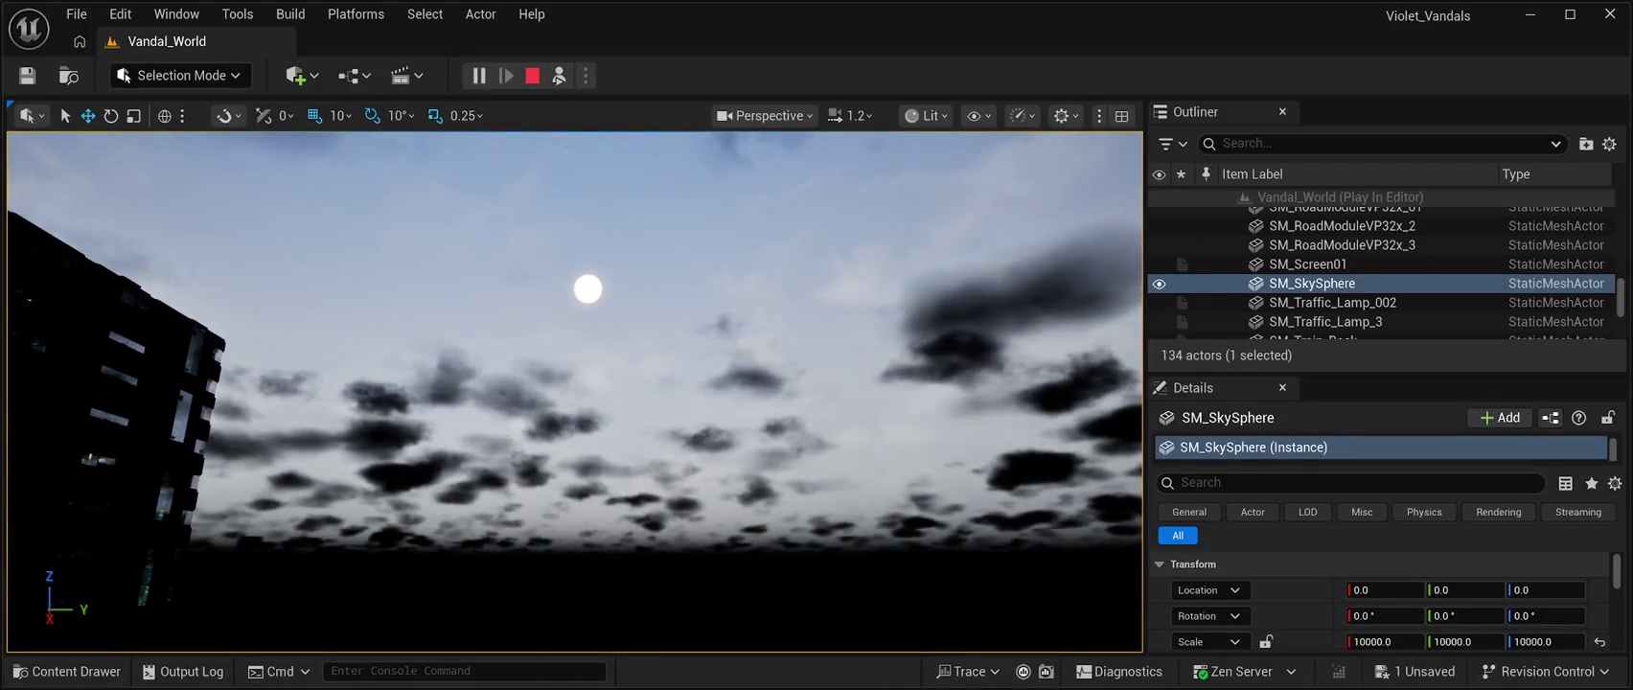
{"action": "key", "text": "Escape"}
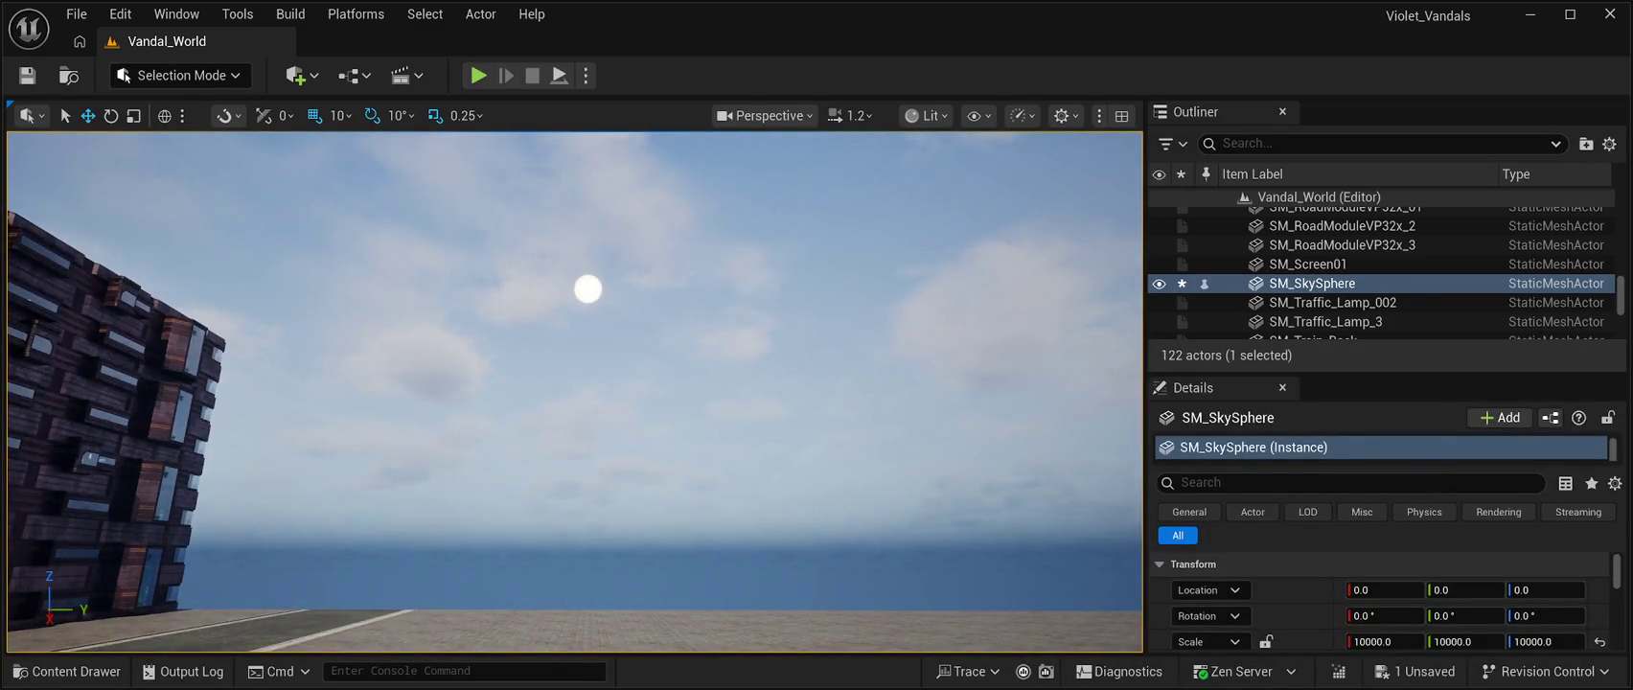
{"action": "left_click_drag", "start_coordinate": [575, 384], "coordinate": [498, 326]}
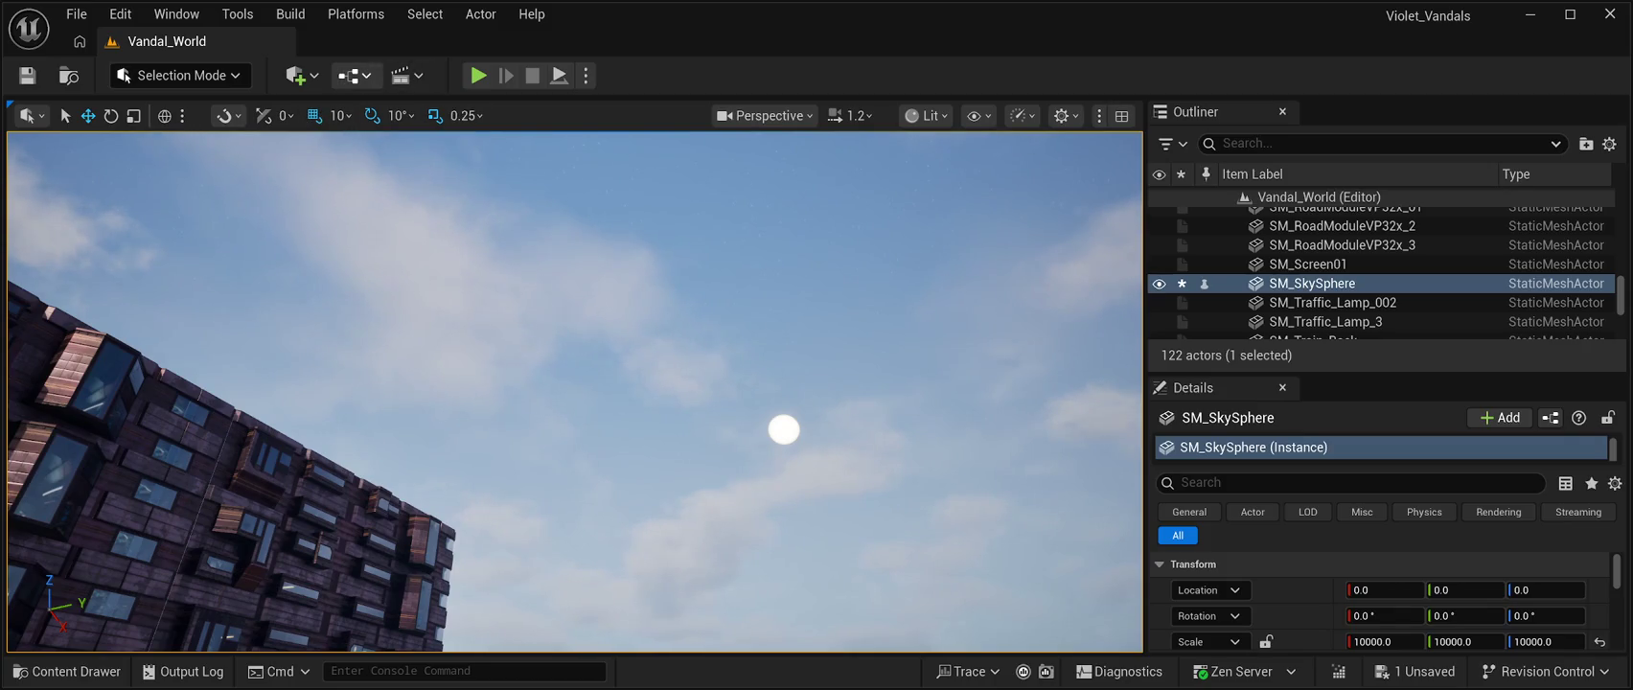
{"action": "scroll", "coordinate": [1380, 595], "scroll_direction": "down", "scroll_amount": 5}
{"action": "scroll", "coordinate": [1380, 594], "scroll_direction": "down", "scroll_amount": 5}
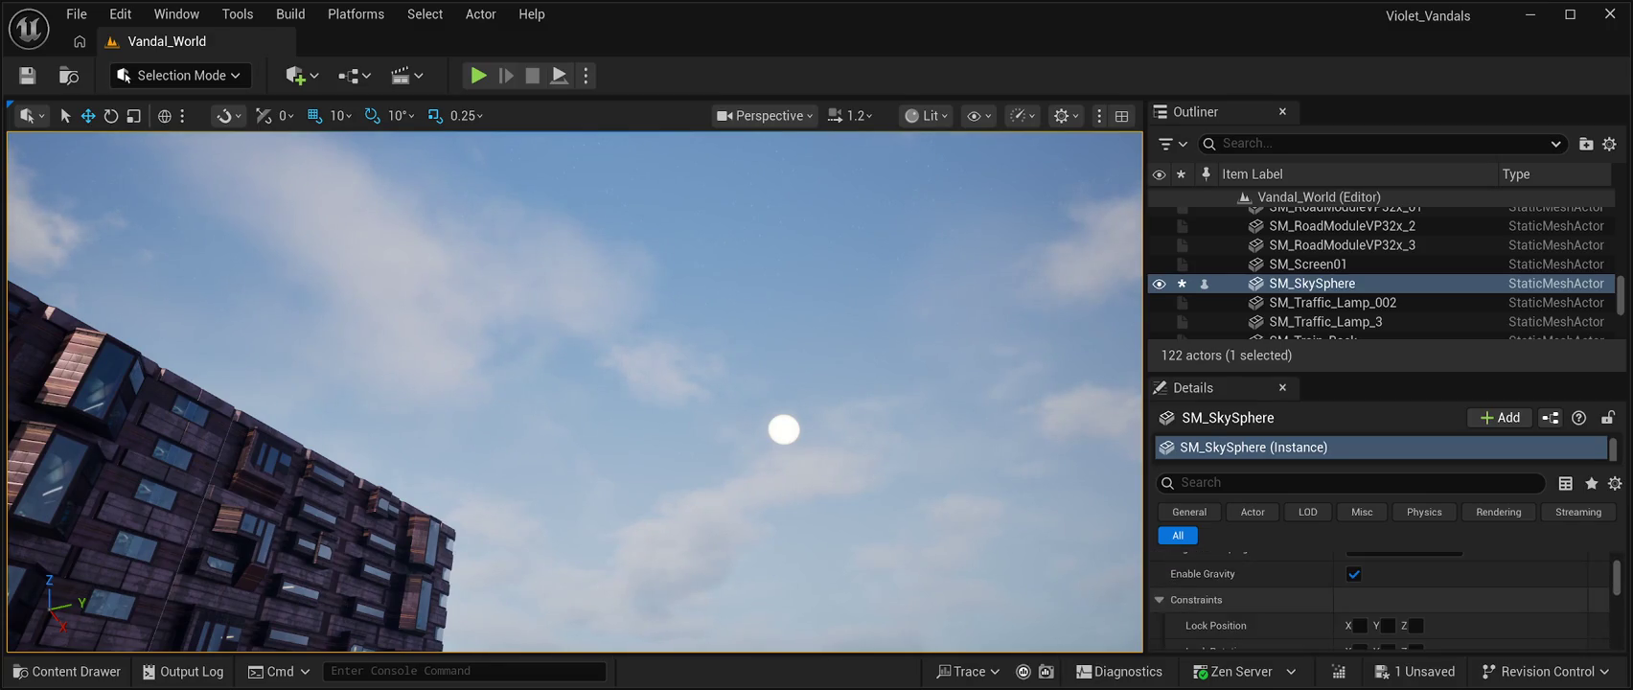
{"action": "scroll", "coordinate": [1379, 594], "scroll_direction": "down", "scroll_amount": 5}
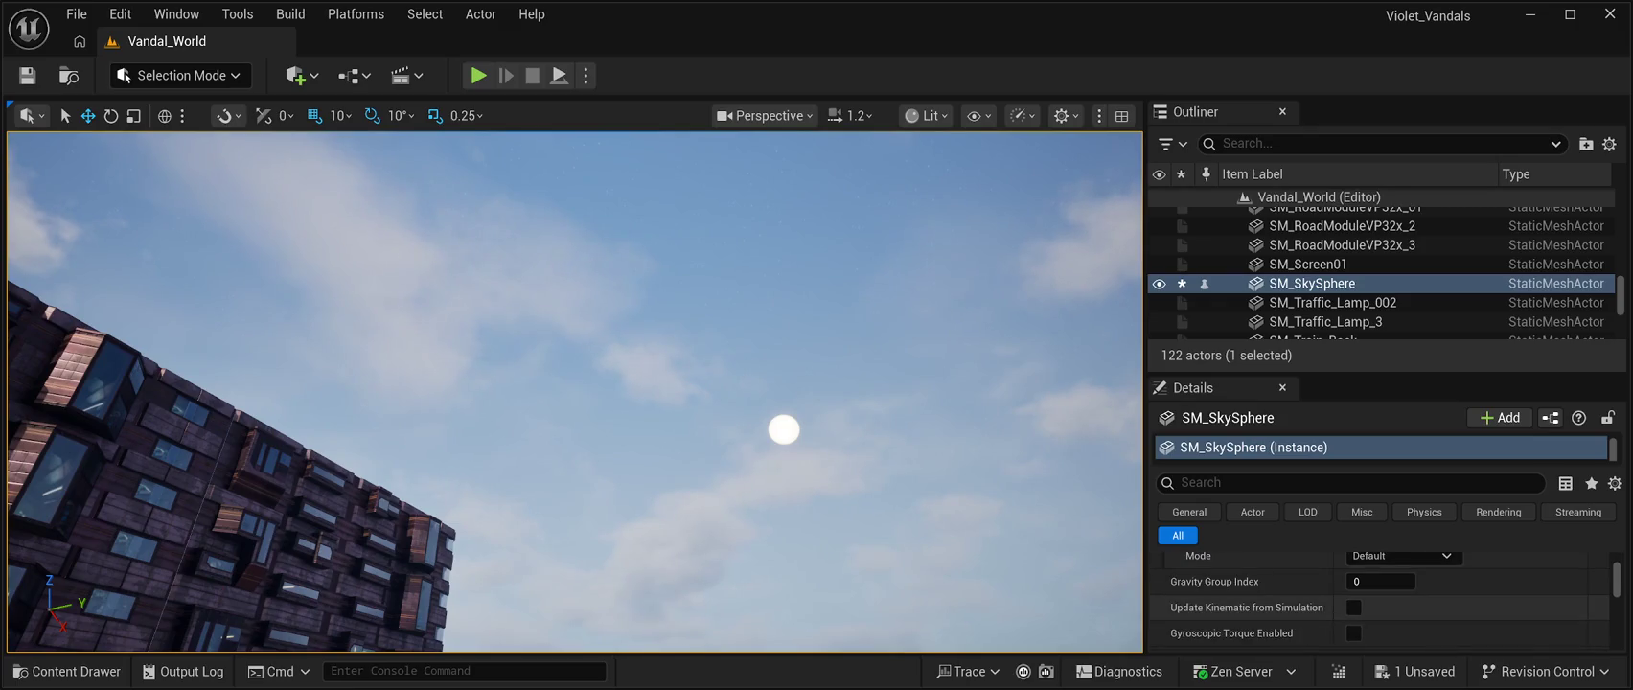
{"action": "scroll", "coordinate": [1380, 594], "scroll_direction": "down", "scroll_amount": 2}
{"action": "scroll", "coordinate": [1380, 594], "scroll_direction": "down", "scroll_amount": 2}
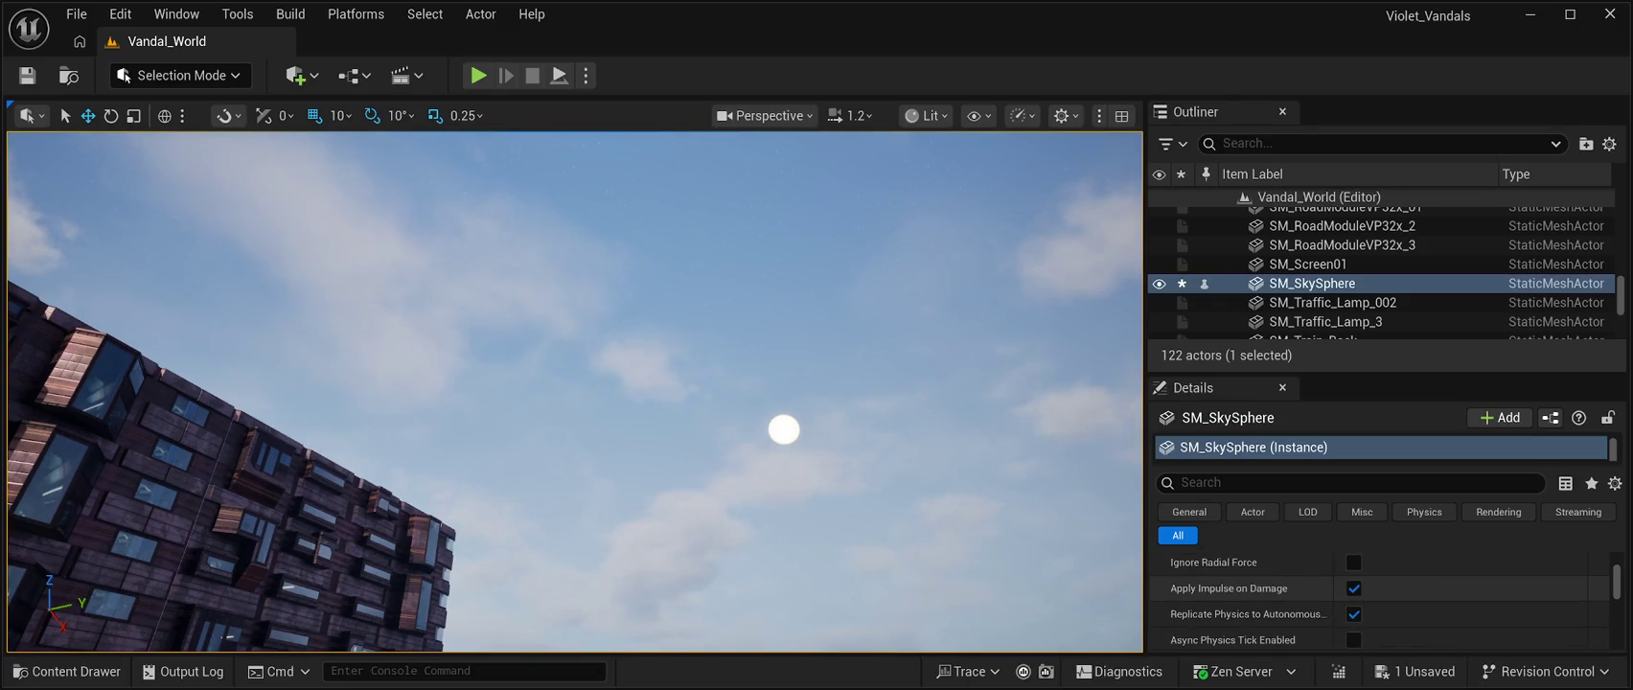
{"action": "left_click_drag", "start_coordinate": [1379, 372], "coordinate": [1379, 205]}
{"action": "scroll", "coordinate": [1380, 530], "scroll_direction": "down", "scroll_amount": 6}
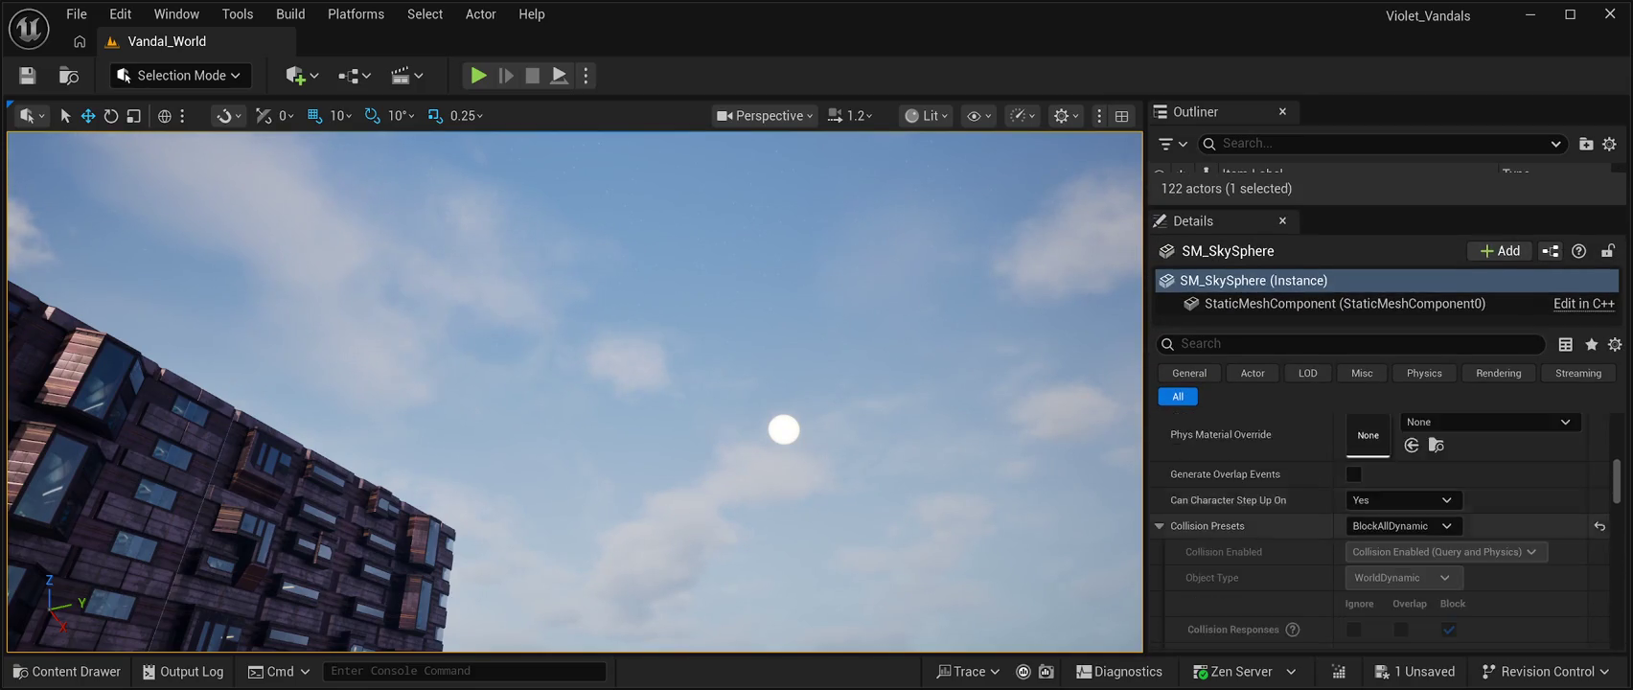
{"action": "scroll", "coordinate": [1380, 530], "scroll_direction": "down", "scroll_amount": 10}
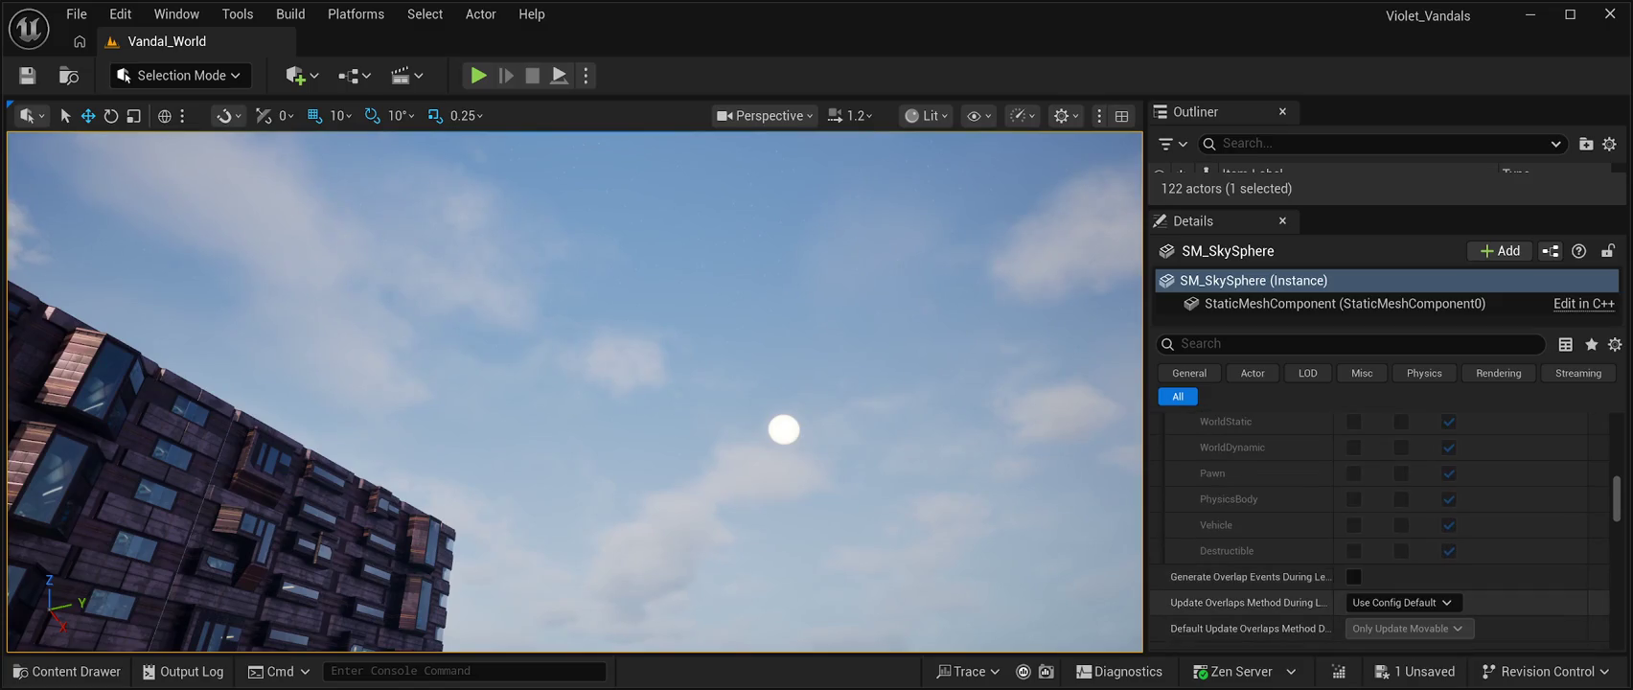
{"action": "scroll", "coordinate": [1380, 530], "scroll_direction": "down", "scroll_amount": 8}
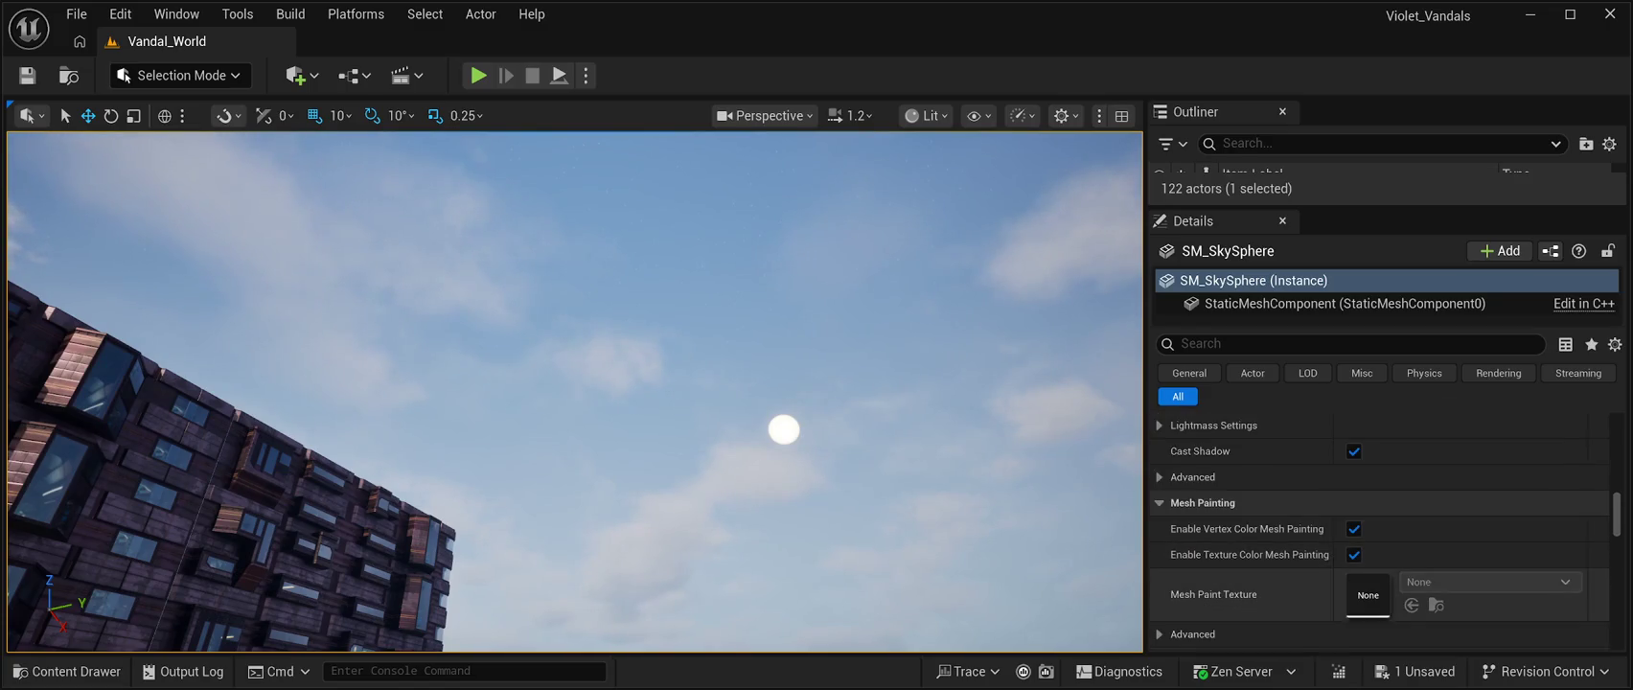
{"action": "scroll", "coordinate": [1380, 530], "scroll_direction": "down", "scroll_amount": 2}
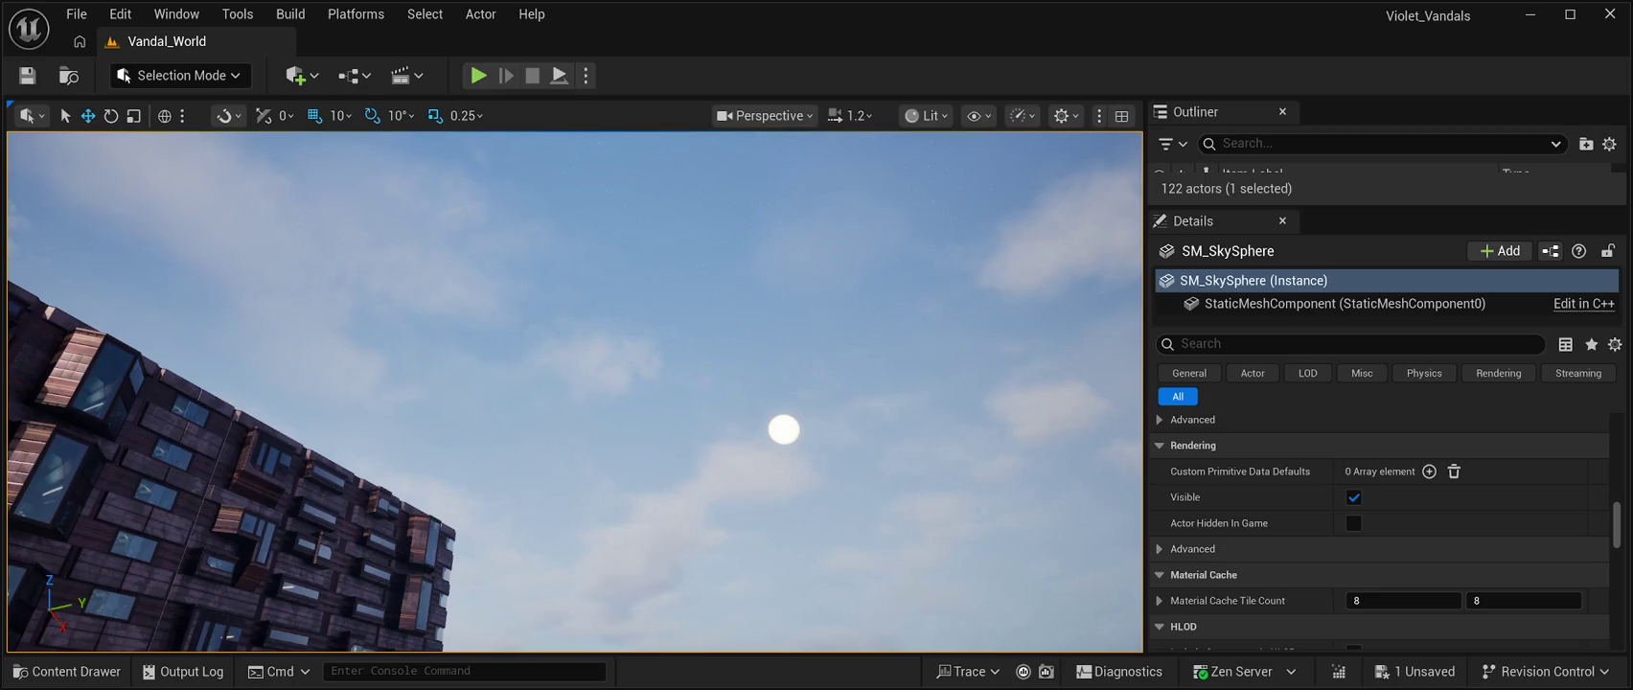
{"action": "scroll", "coordinate": [1380, 529], "scroll_direction": "down", "scroll_amount": 1}
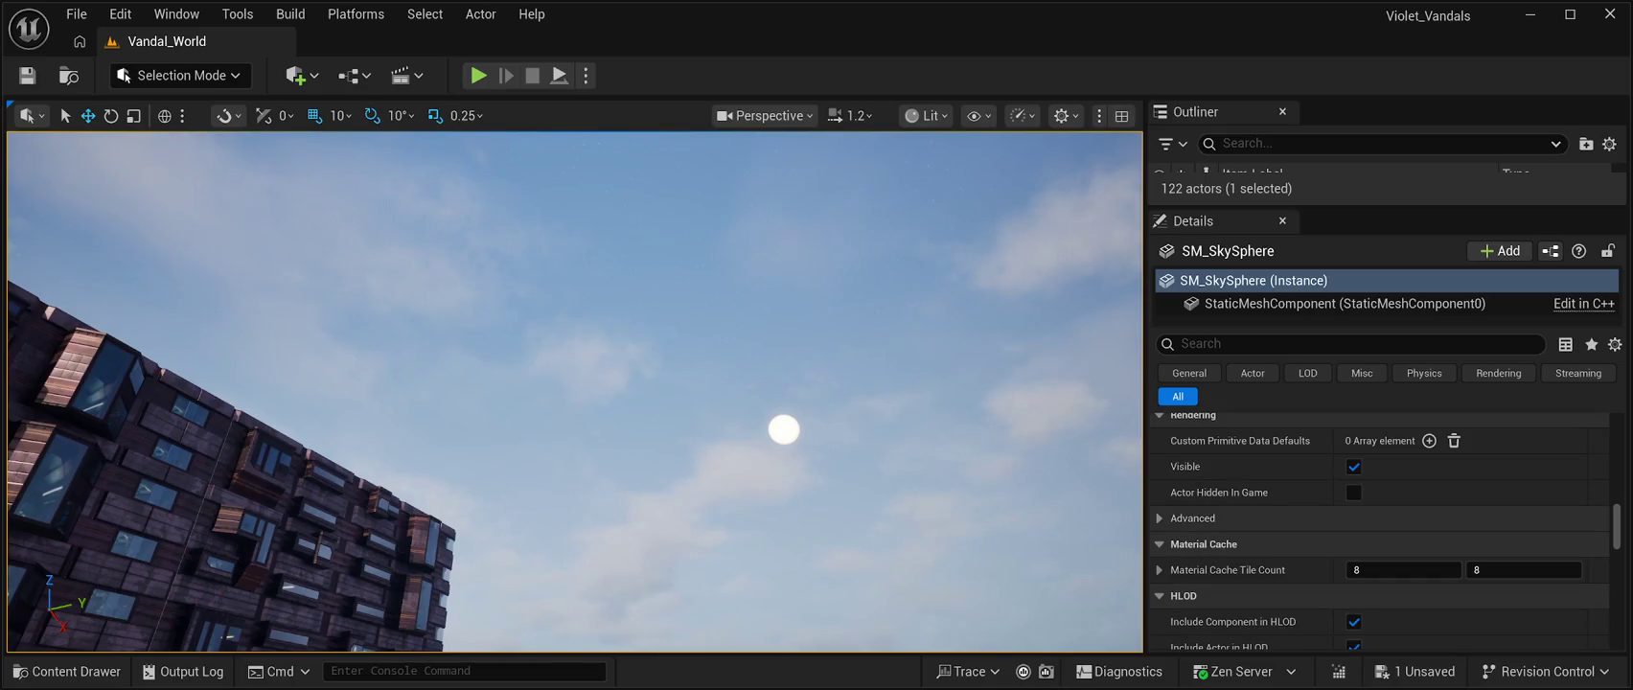
{"action": "left_click", "coordinate": [1192, 518]}
{"action": "scroll", "coordinate": [1380, 566], "scroll_direction": "down", "scroll_amount": 1}
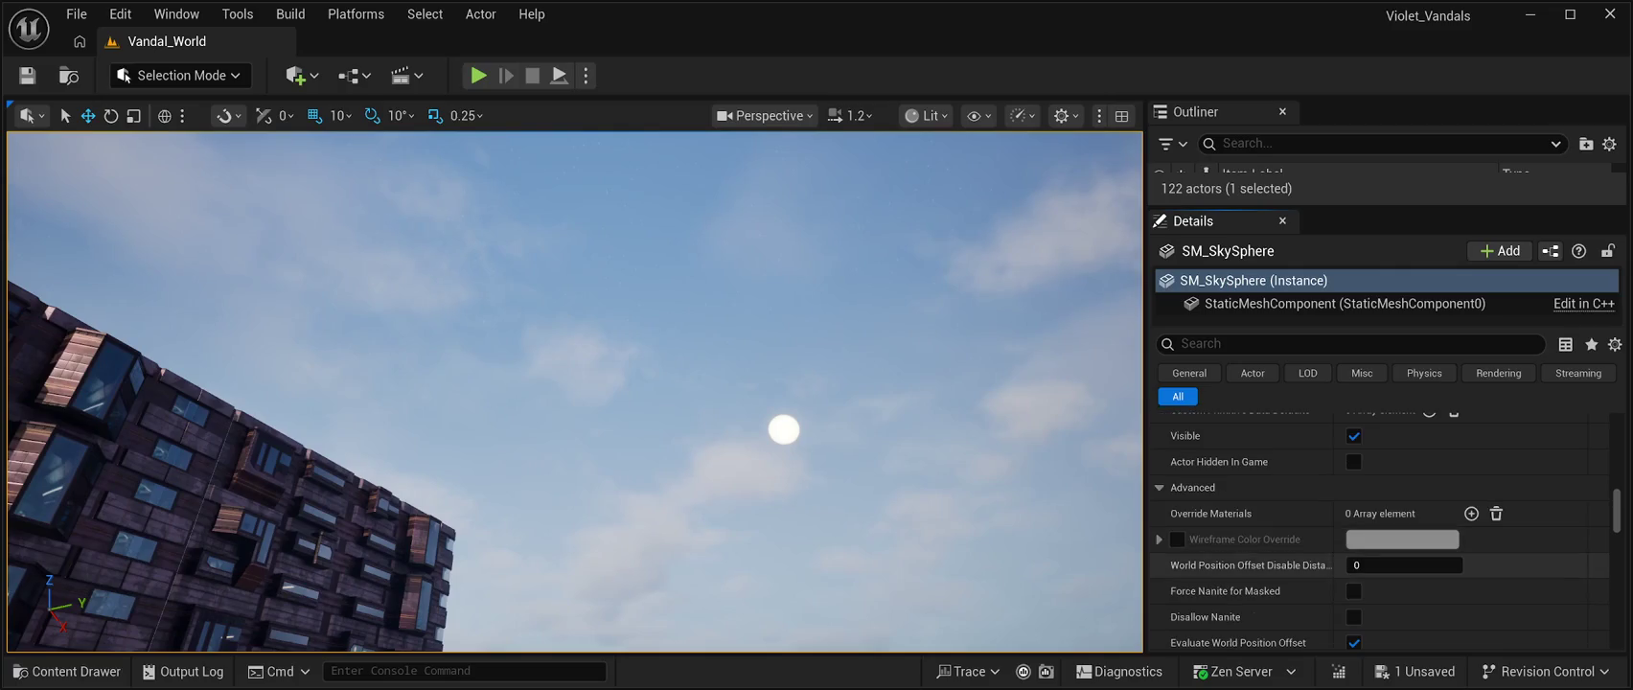
{"action": "scroll", "coordinate": [1380, 536], "scroll_direction": "down", "scroll_amount": 10}
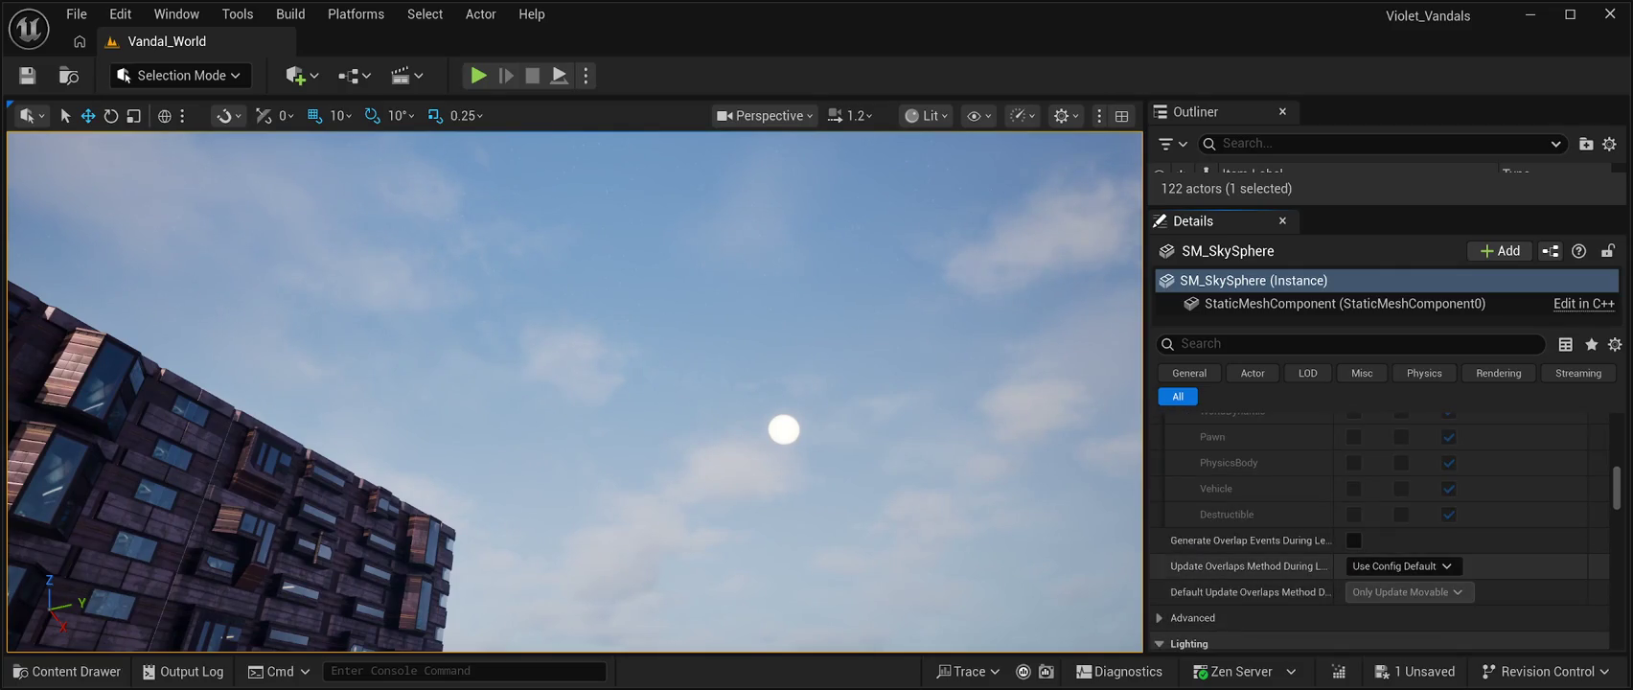
{"action": "scroll", "coordinate": [1380, 530], "scroll_direction": "up", "scroll_amount": 10}
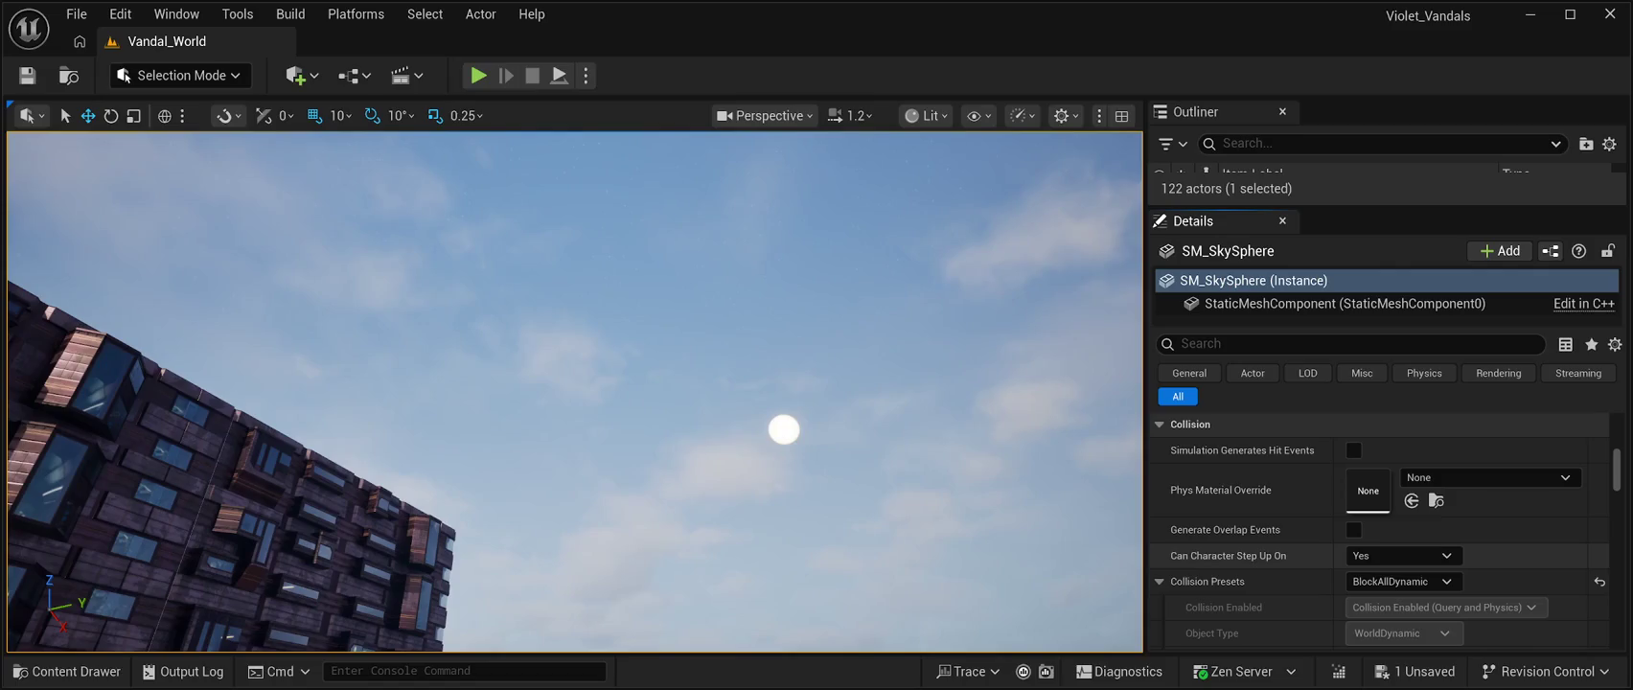
{"action": "scroll", "coordinate": [1380, 531], "scroll_direction": "up", "scroll_amount": 4}
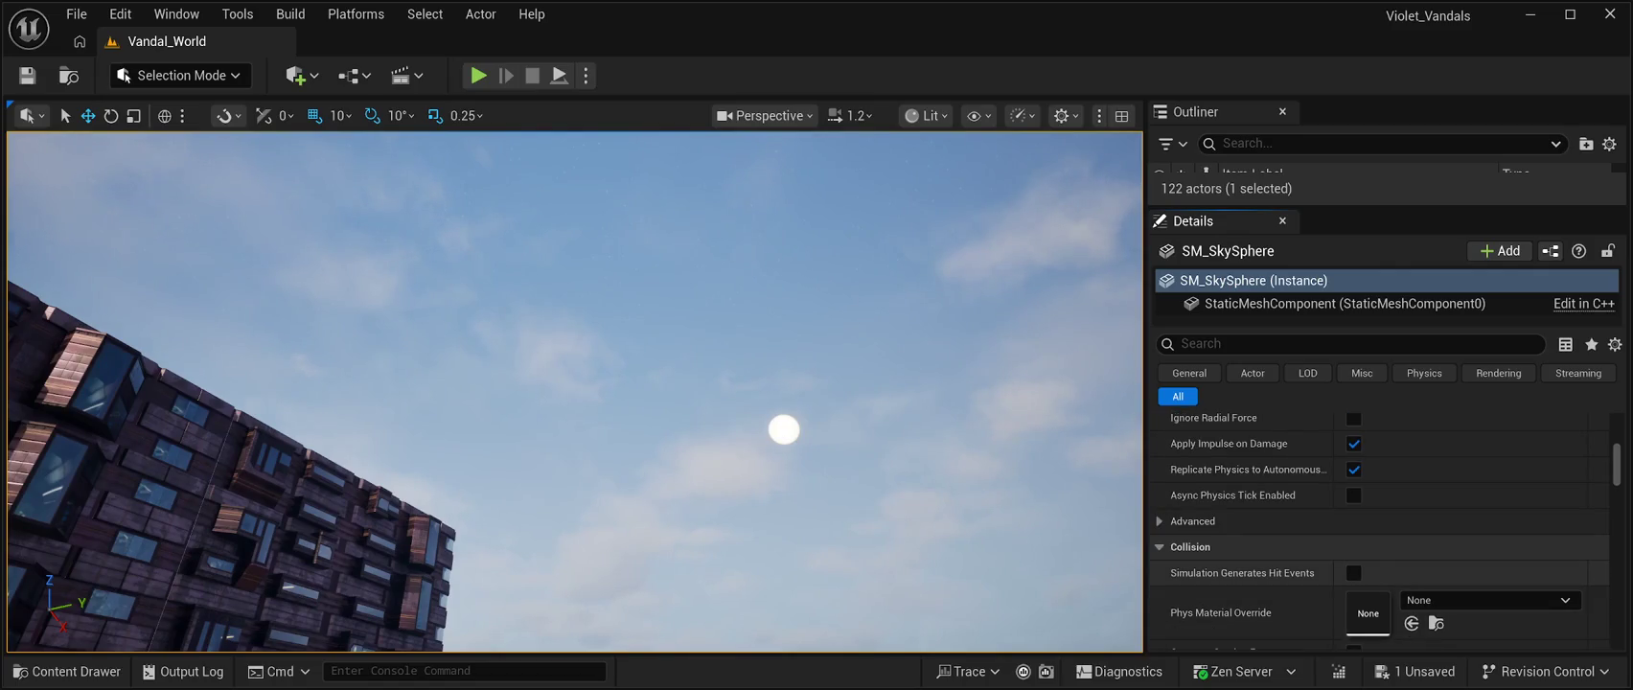
{"action": "scroll", "coordinate": [1380, 531], "scroll_direction": "up", "scroll_amount": 10}
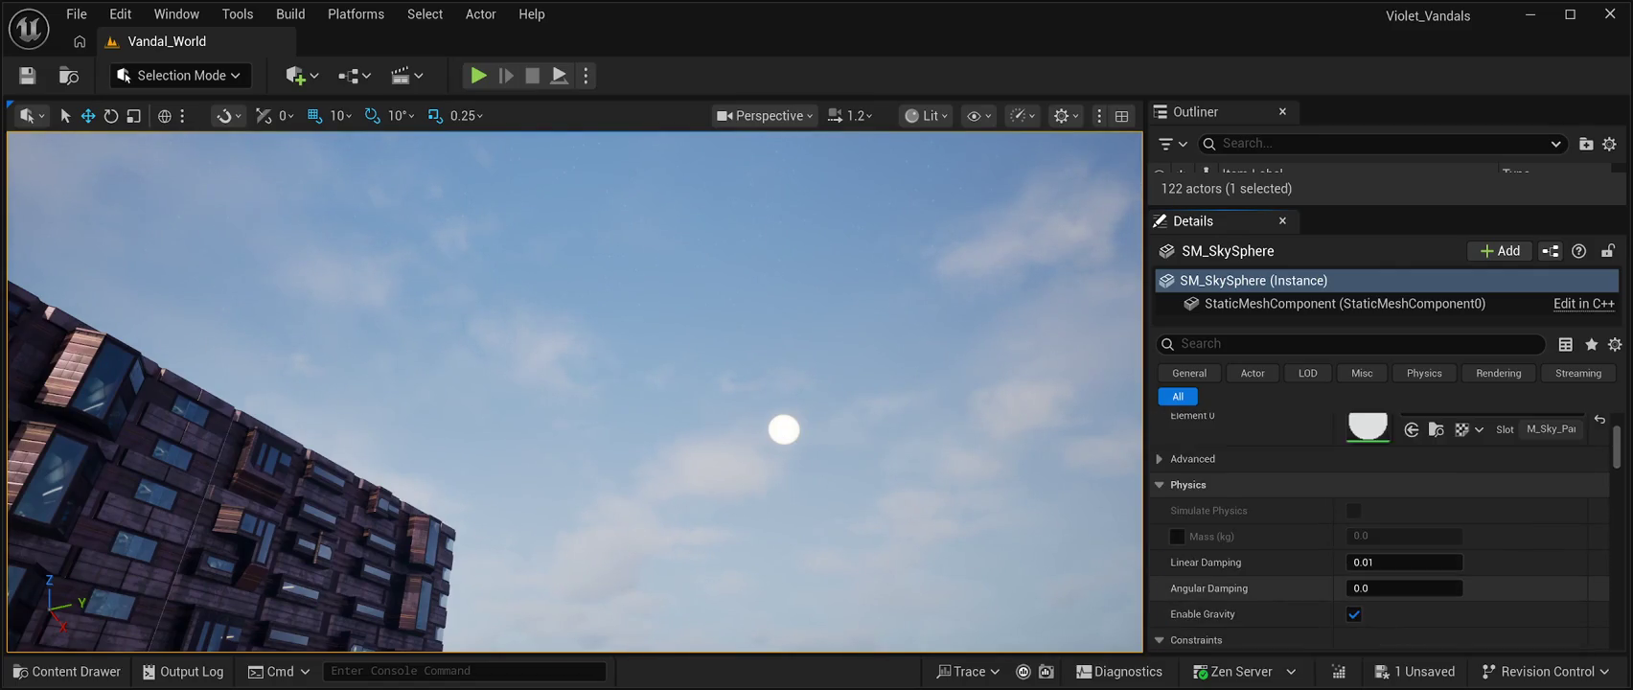
{"action": "scroll", "coordinate": [1380, 531], "scroll_direction": "up", "scroll_amount": 3}
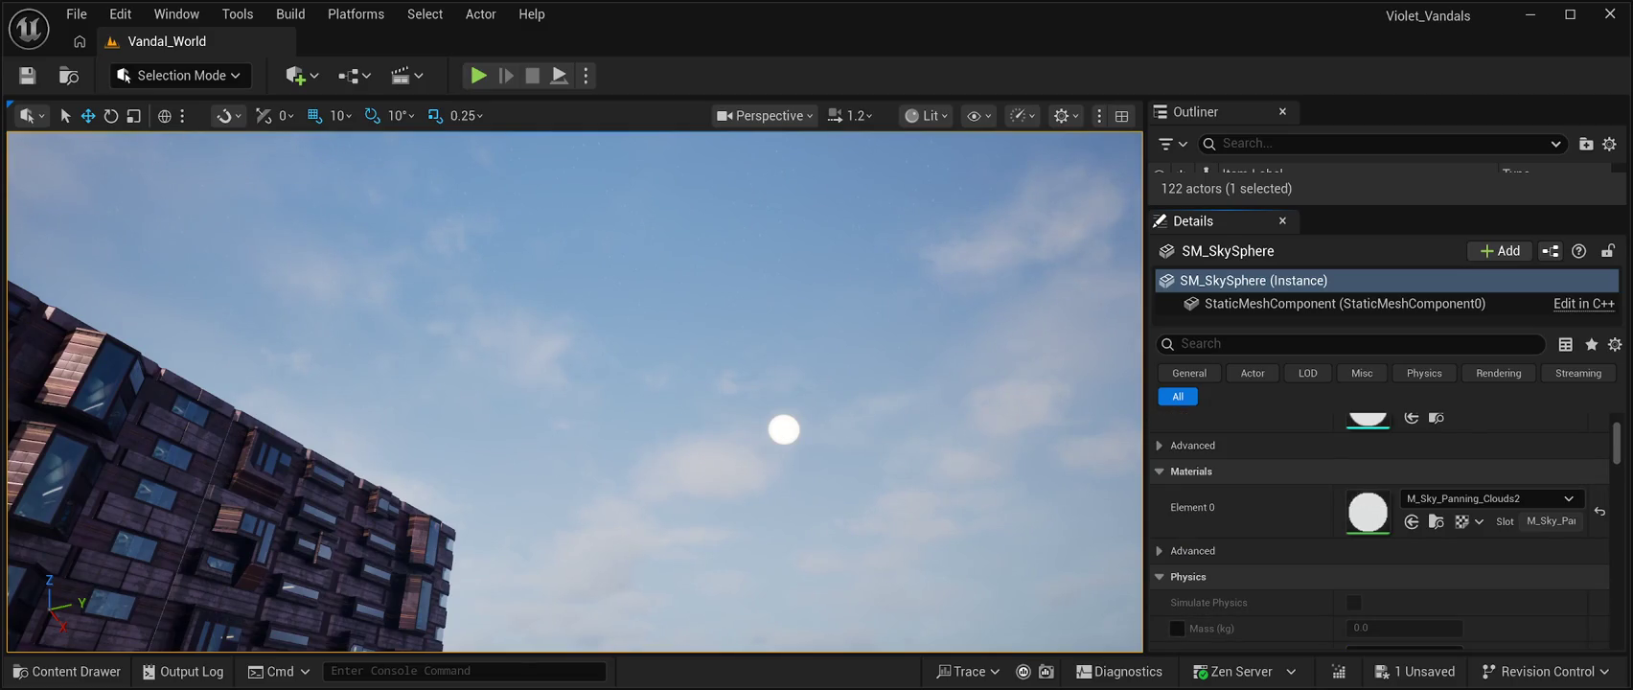
{"action": "scroll", "coordinate": [1380, 531], "scroll_direction": "up", "scroll_amount": 2}
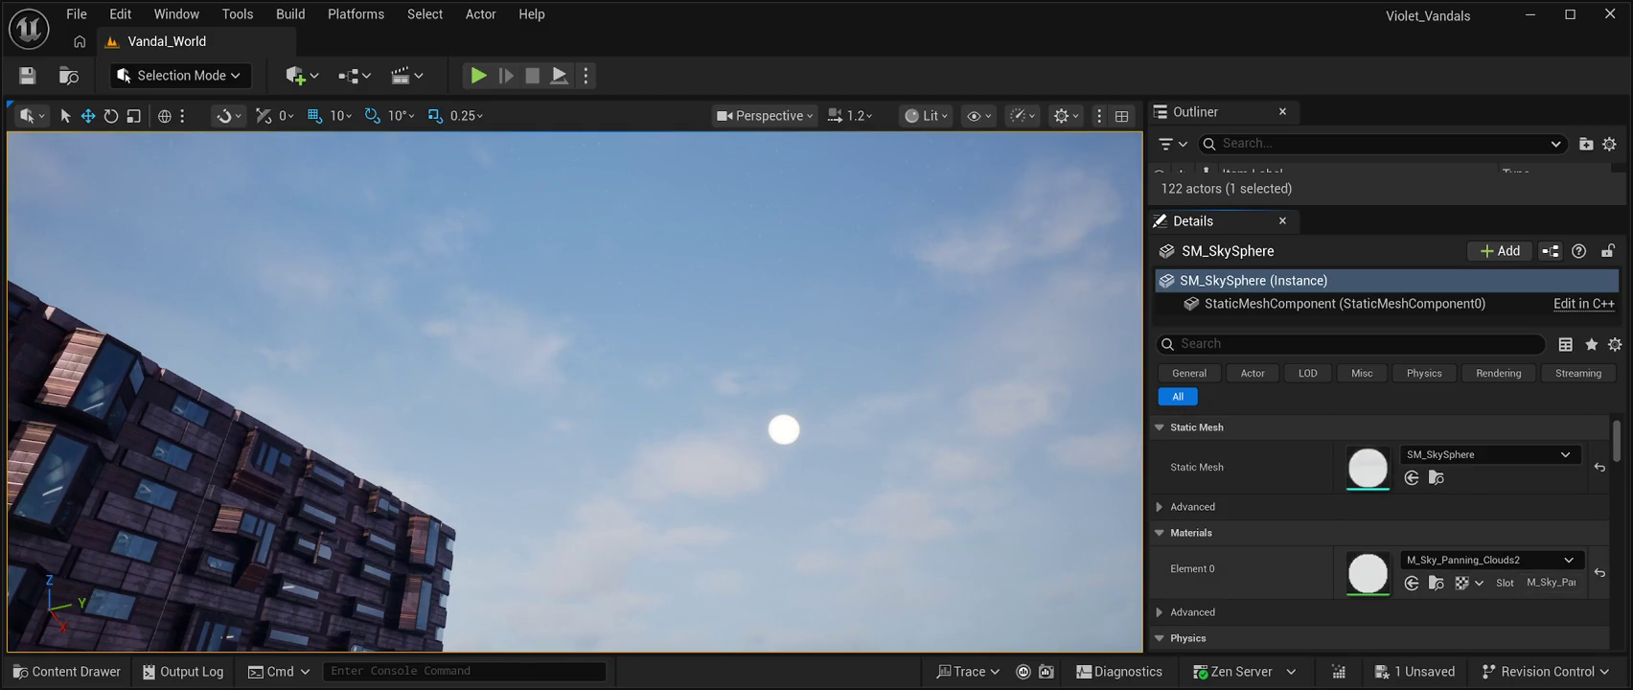
{"action": "scroll", "coordinate": [1379, 531], "scroll_direction": "up", "scroll_amount": 3}
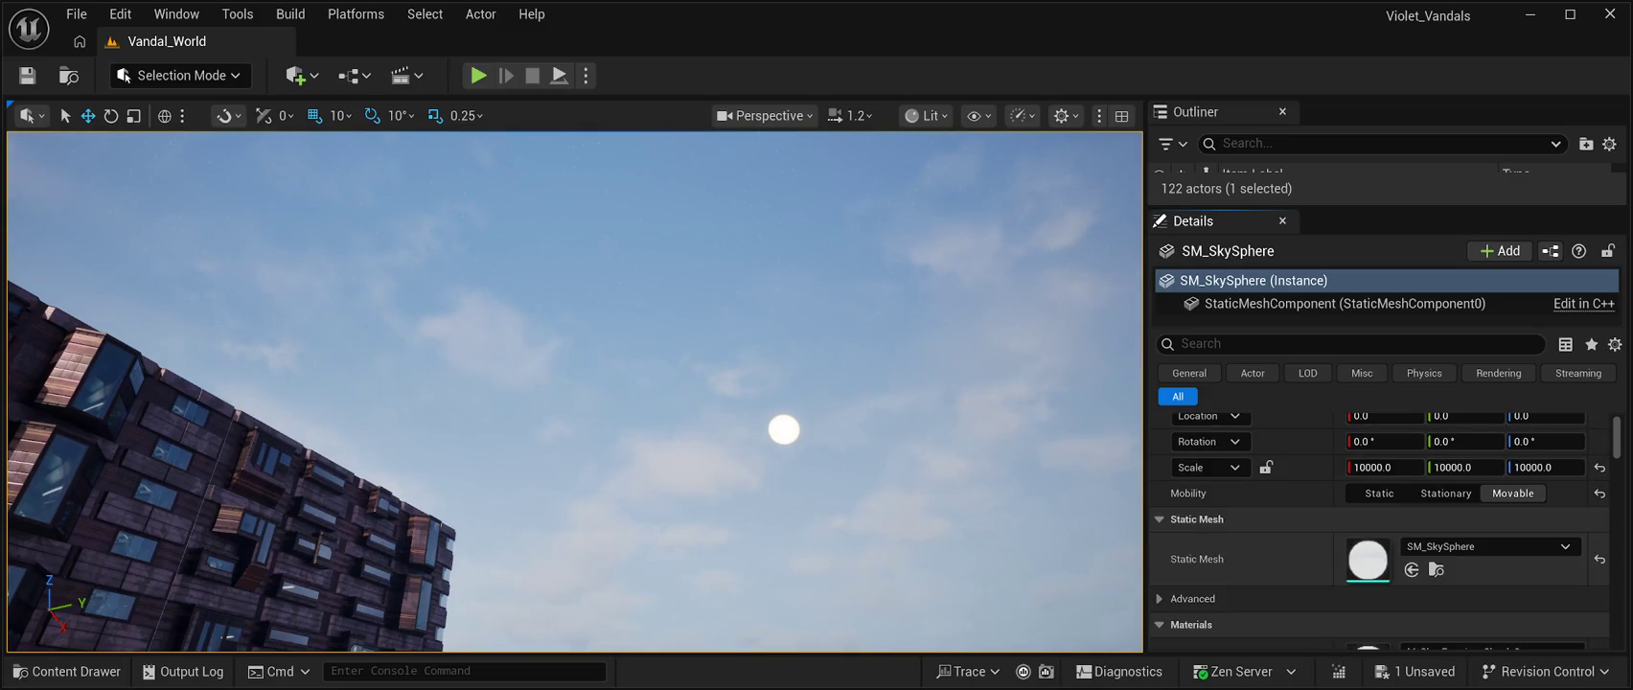
{"action": "scroll", "coordinate": [1380, 531], "scroll_direction": "down", "scroll_amount": 1}
{"action": "left_click", "coordinate": [1192, 567]}
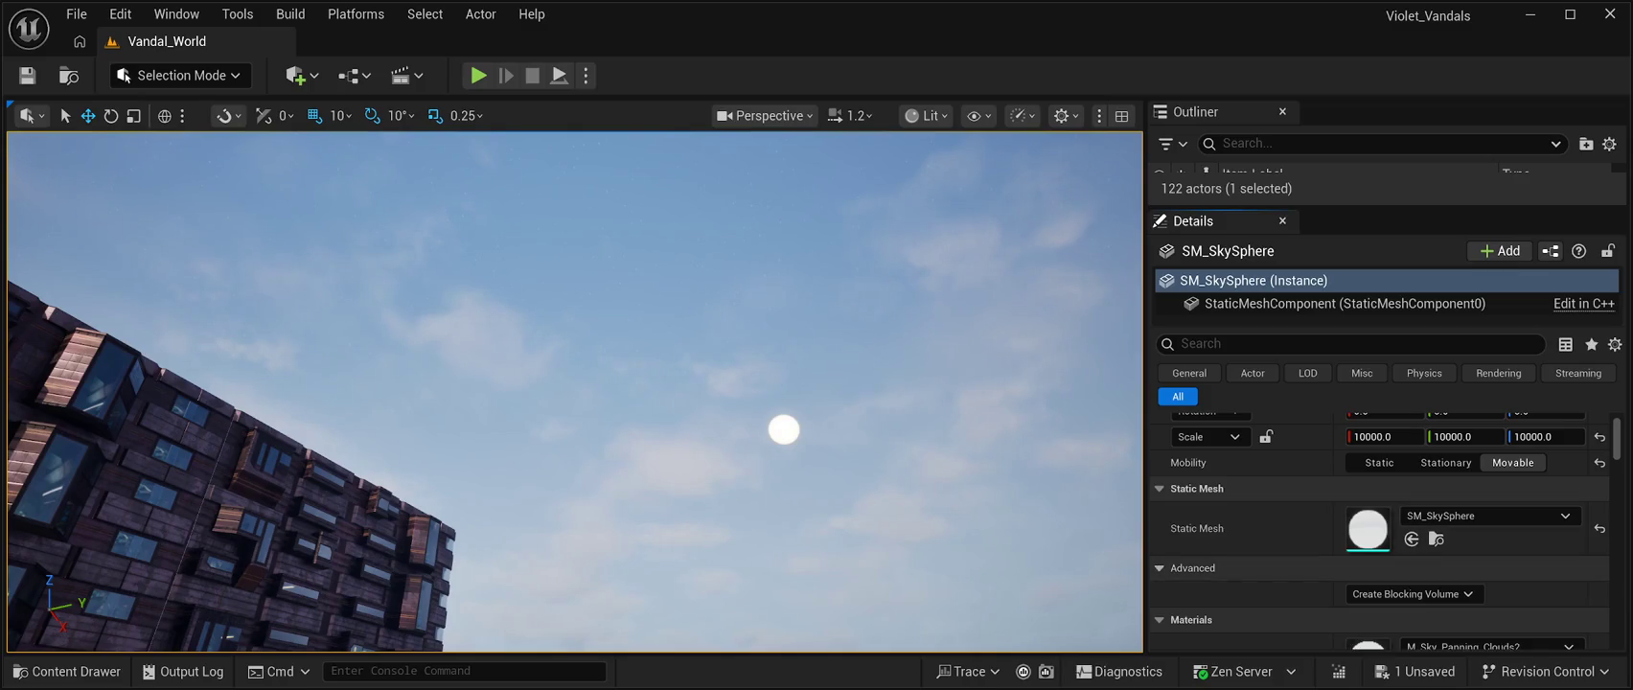
{"action": "scroll", "coordinate": [1379, 531], "scroll_direction": "down", "scroll_amount": 1}
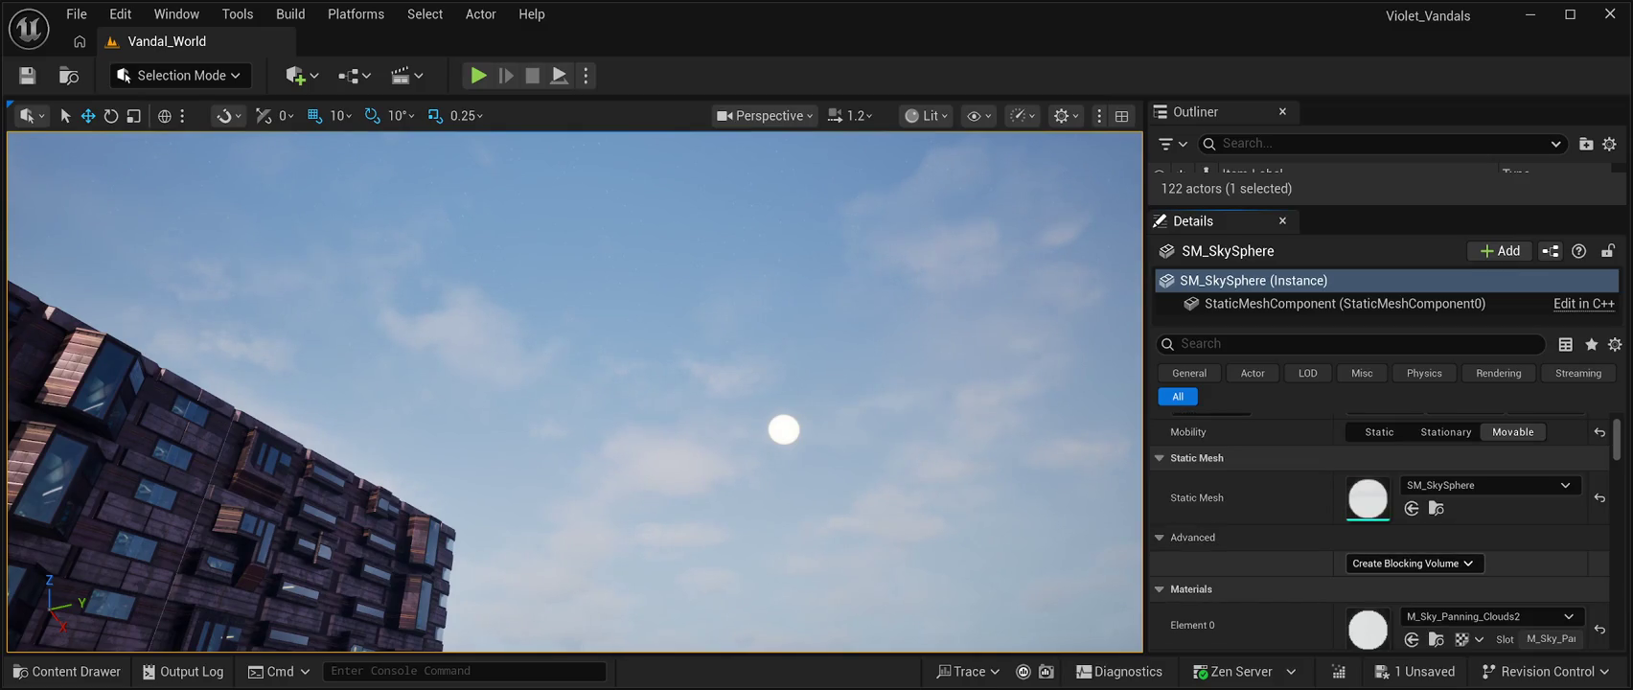
{"action": "scroll", "coordinate": [1409, 563], "scroll_direction": "down", "scroll_amount": 5}
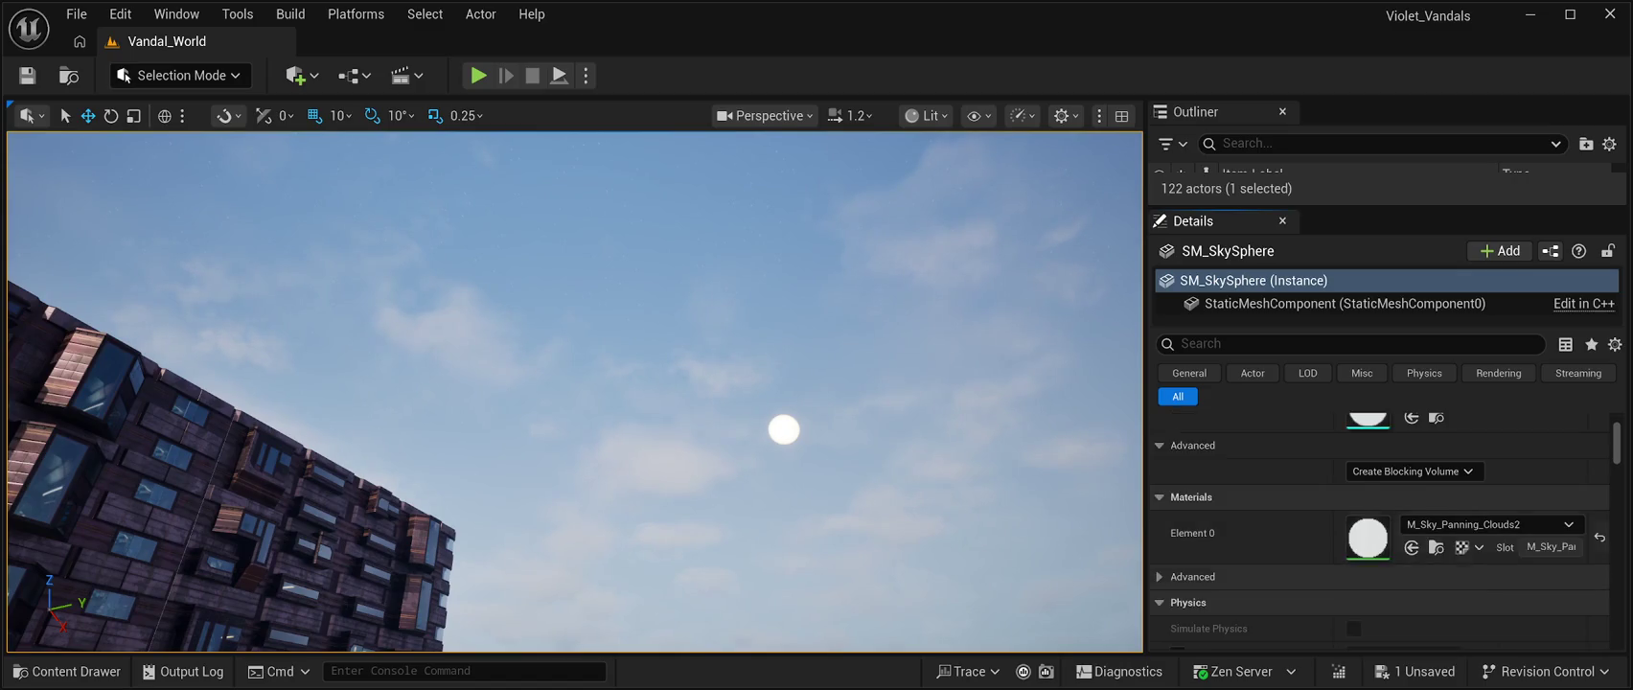
{"action": "left_click", "coordinate": [1160, 515]}
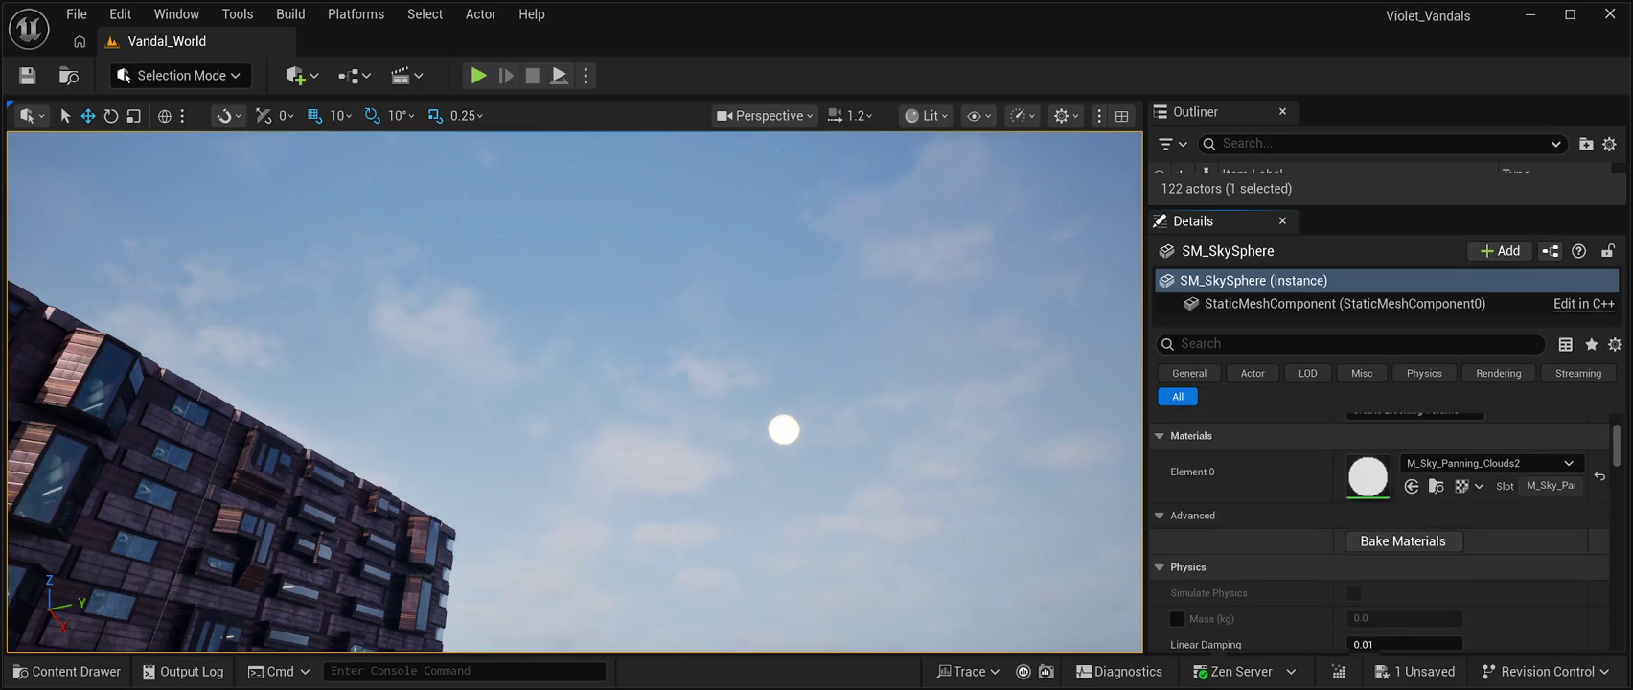
{"action": "scroll", "coordinate": [1380, 531], "scroll_direction": "down", "scroll_amount": 3}
{"action": "scroll", "coordinate": [1380, 536], "scroll_direction": "down", "scroll_amount": 7}
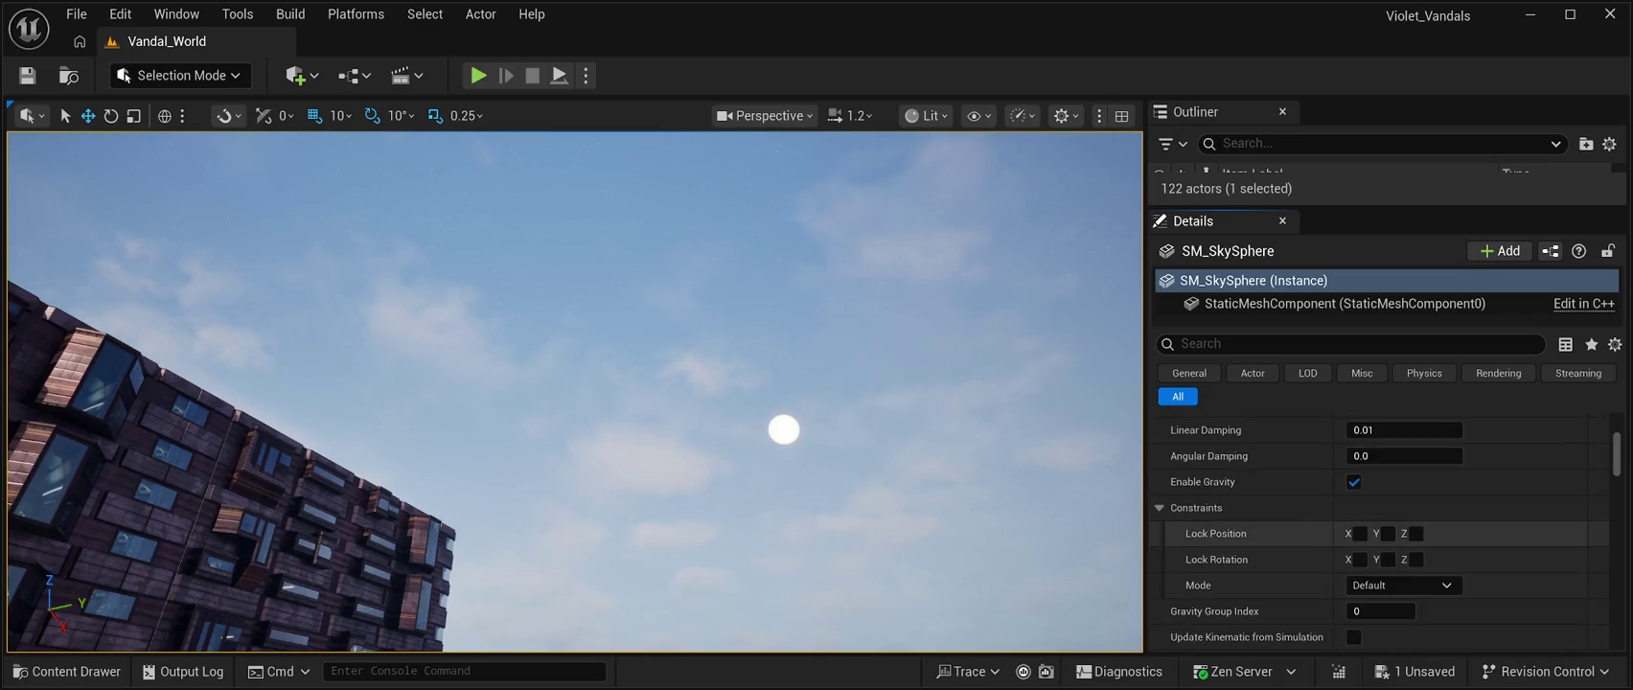
{"action": "scroll", "coordinate": [1380, 545], "scroll_direction": "down", "scroll_amount": 5}
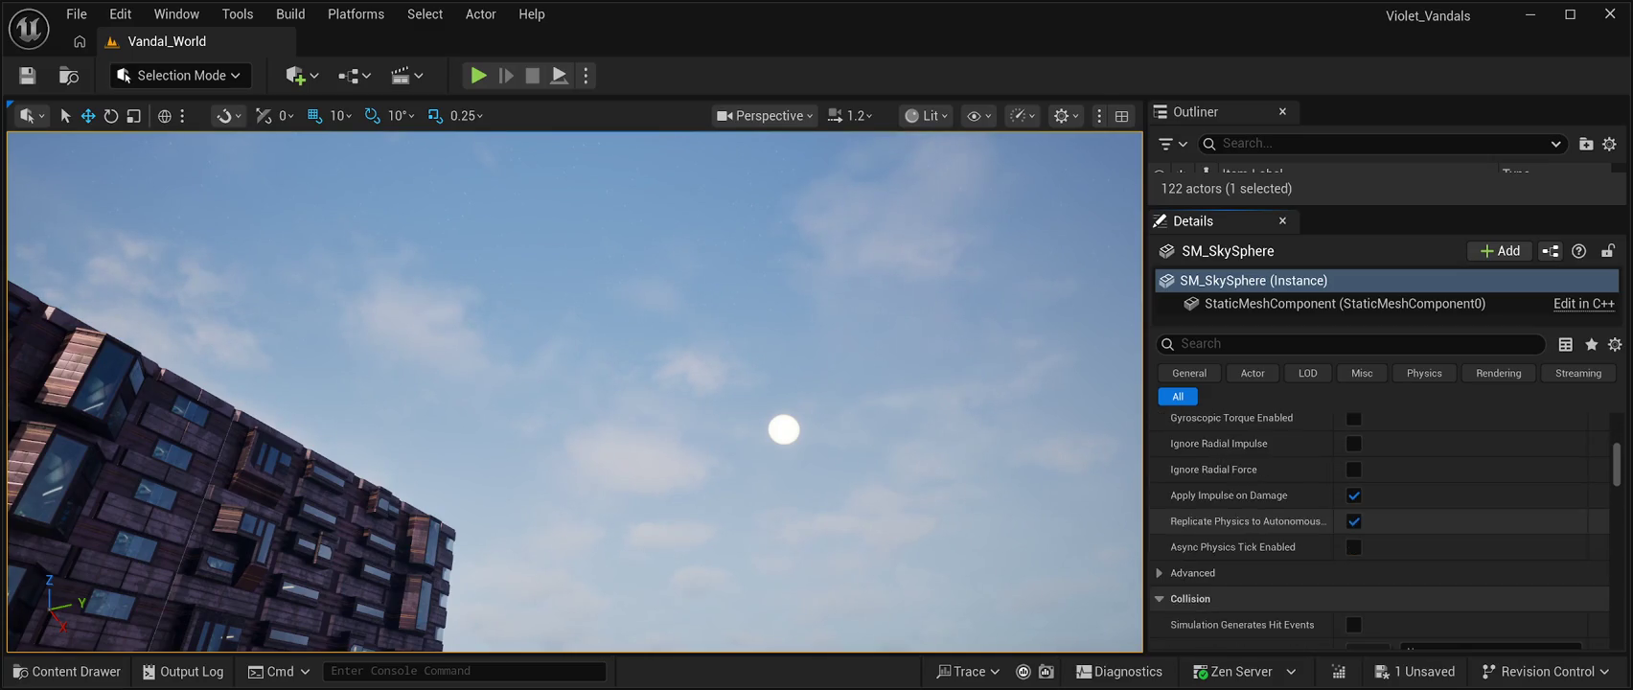
{"action": "scroll", "coordinate": [1379, 533], "scroll_direction": "down", "scroll_amount": 3}
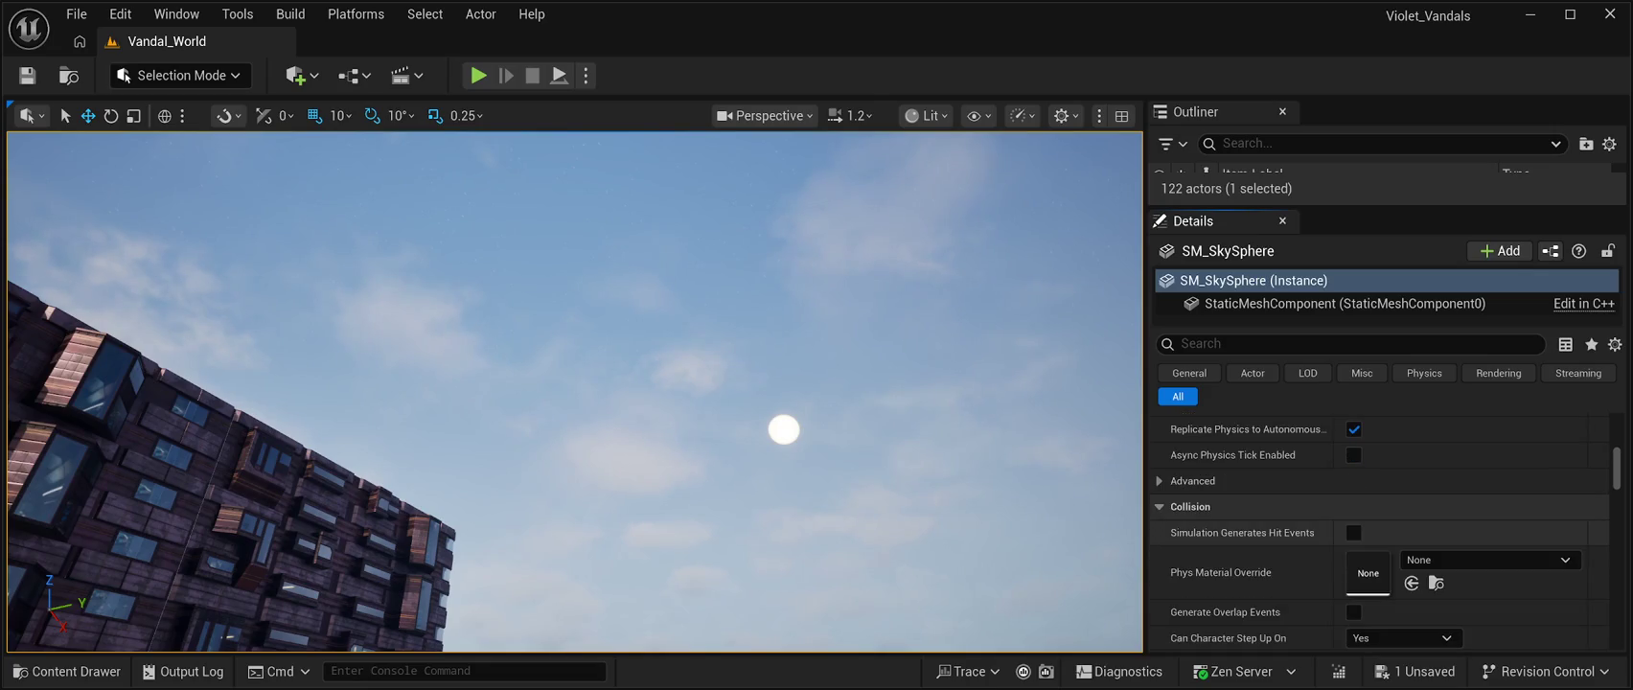
{"action": "left_click", "coordinate": [1188, 480]}
{"action": "scroll", "coordinate": [1188, 480], "scroll_direction": "down", "scroll_amount": 2}
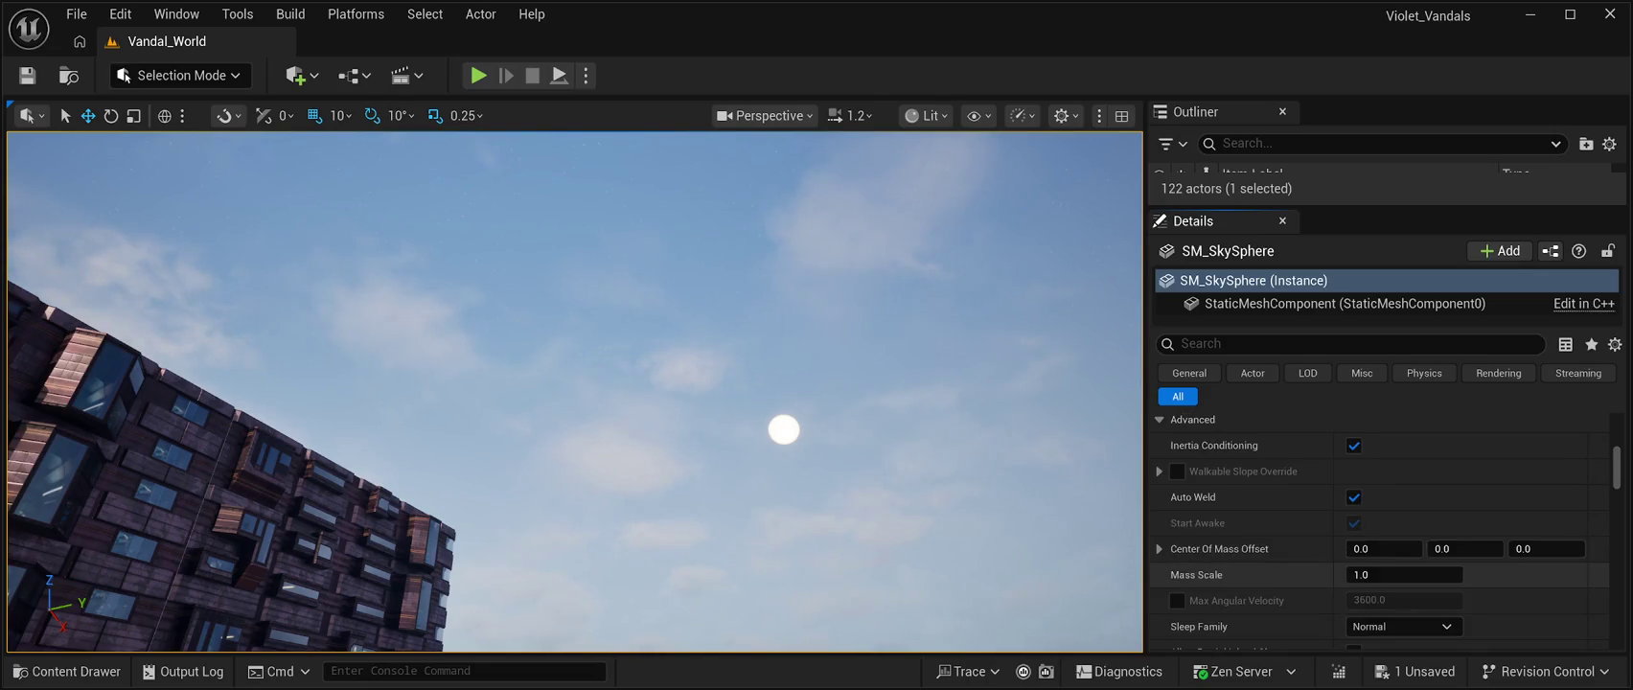
{"action": "scroll", "coordinate": [1380, 531], "scroll_direction": "down", "scroll_amount": 4}
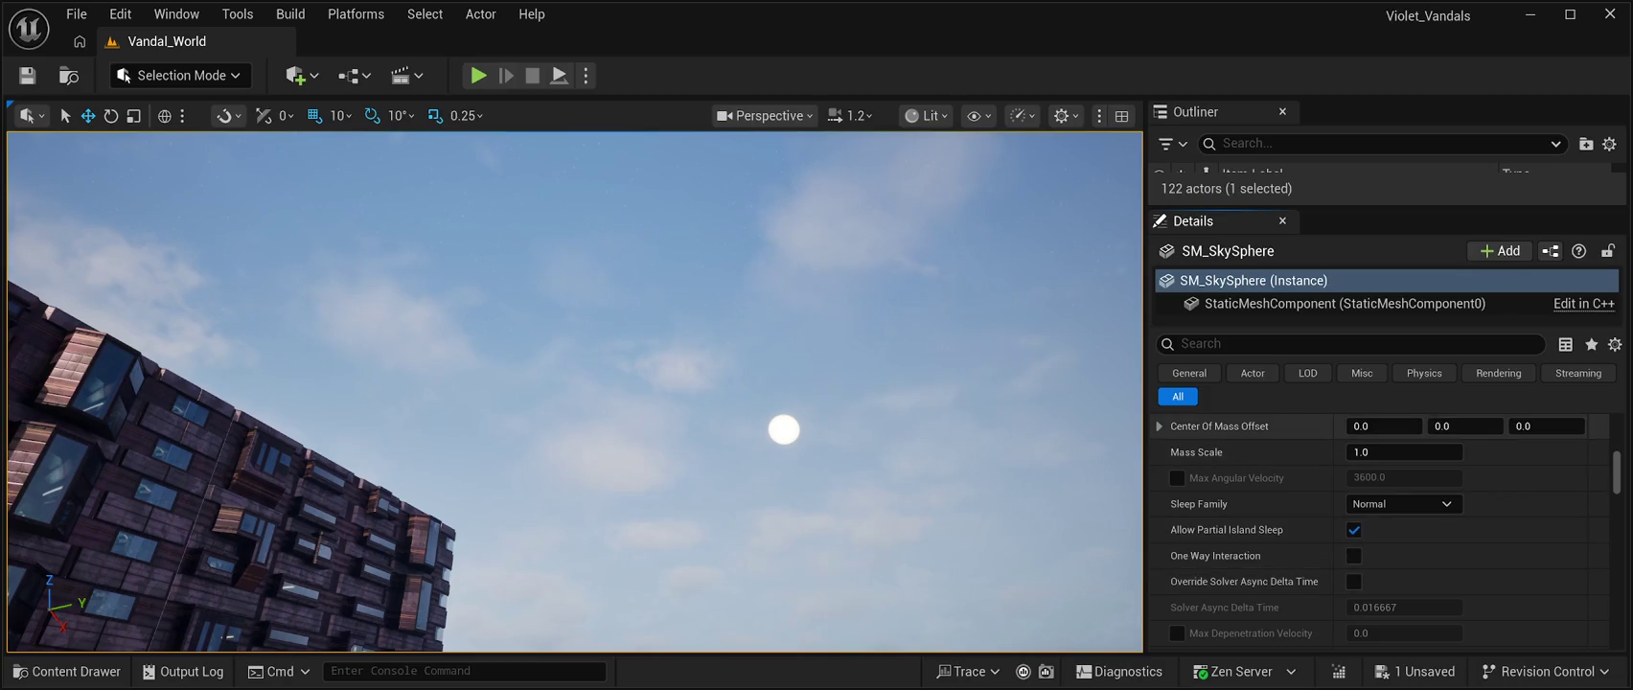
{"action": "left_click", "coordinate": [1159, 425]}
{"action": "scroll", "coordinate": [1246, 479], "scroll_direction": "down", "scroll_amount": 3}
{"action": "scroll", "coordinate": [1352, 405], "scroll_direction": "down", "scroll_amount": 3}
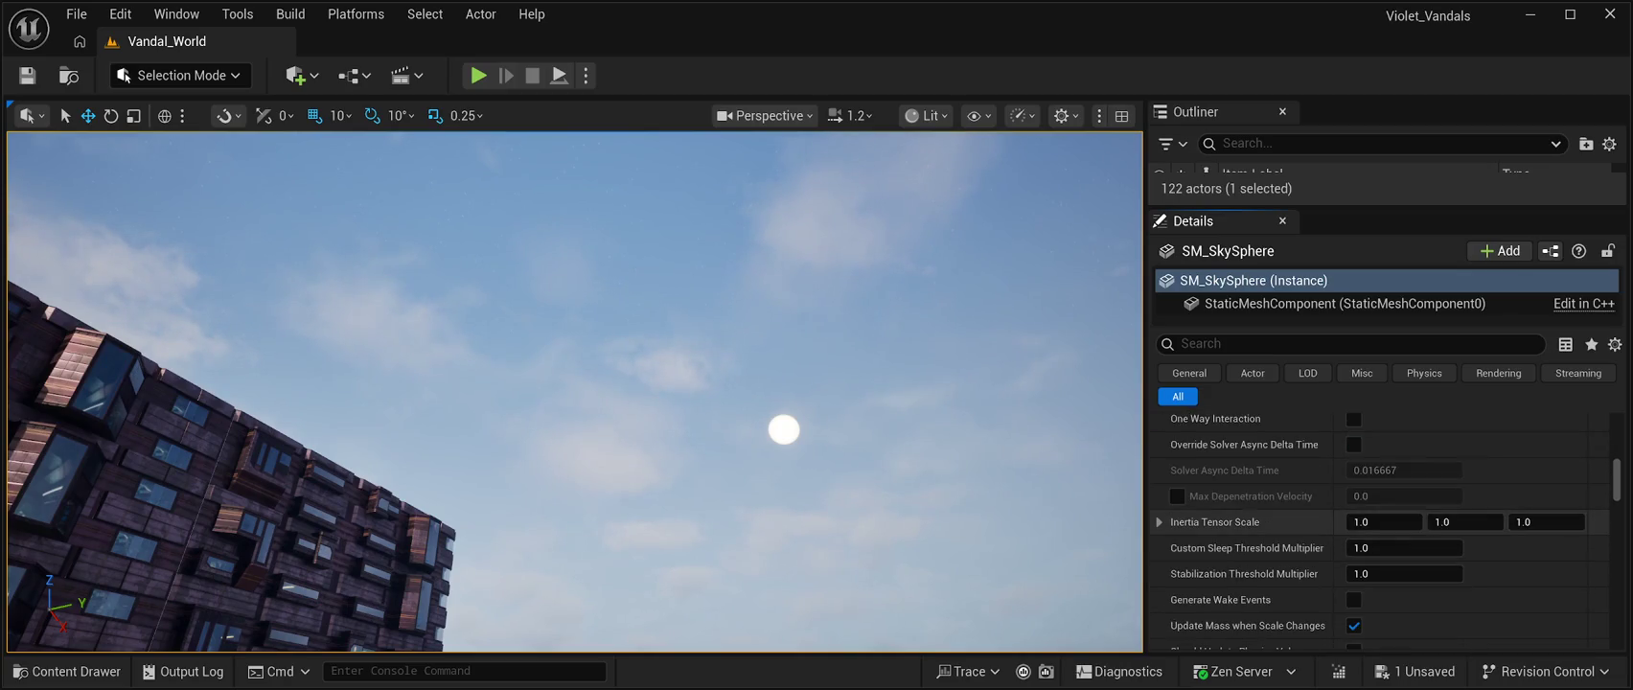
{"action": "scroll", "coordinate": [1352, 406], "scroll_direction": "down", "scroll_amount": 3}
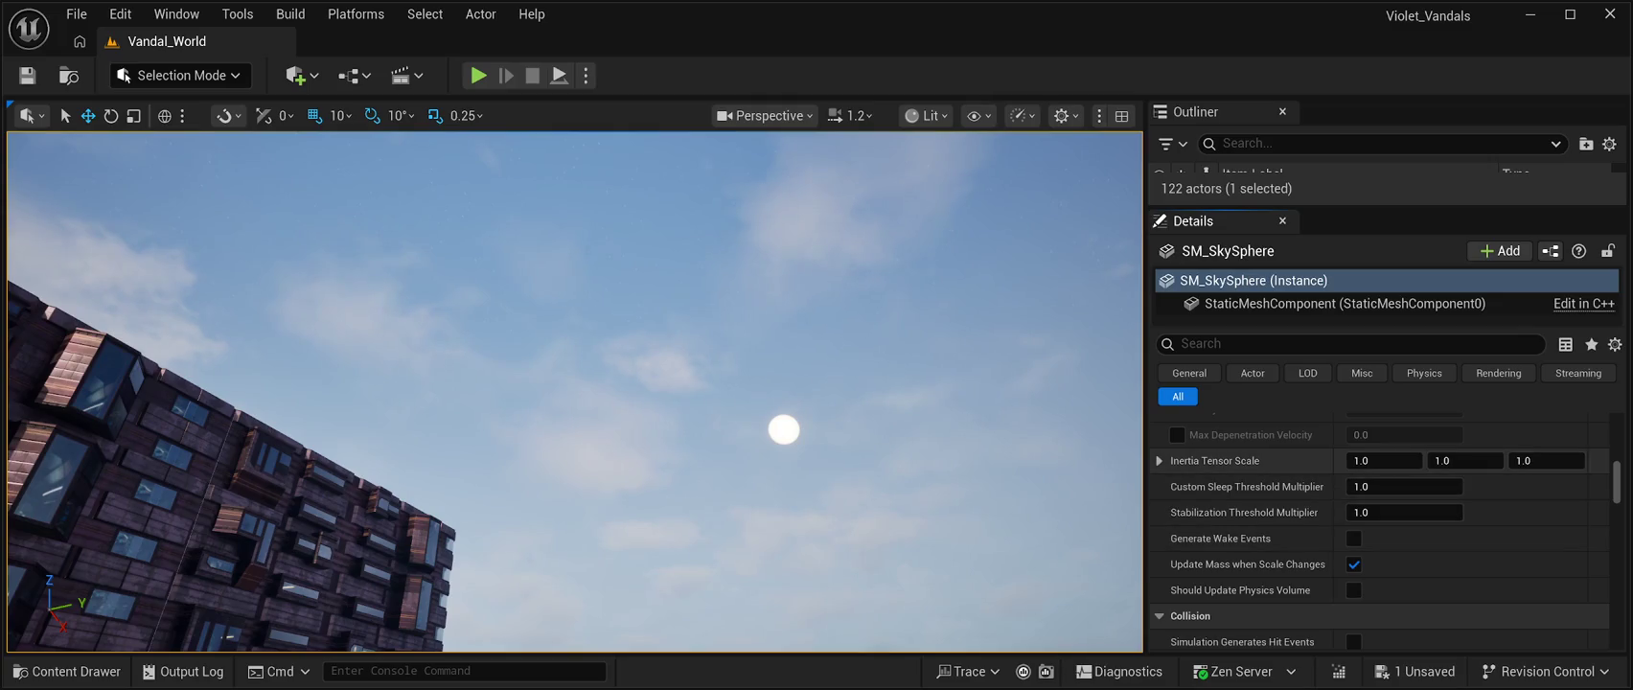
{"action": "left_click", "coordinate": [1159, 460]}
{"action": "scroll", "coordinate": [1246, 513], "scroll_direction": "down", "scroll_amount": 5}
{"action": "scroll", "coordinate": [1380, 531], "scroll_direction": "down", "scroll_amount": 5}
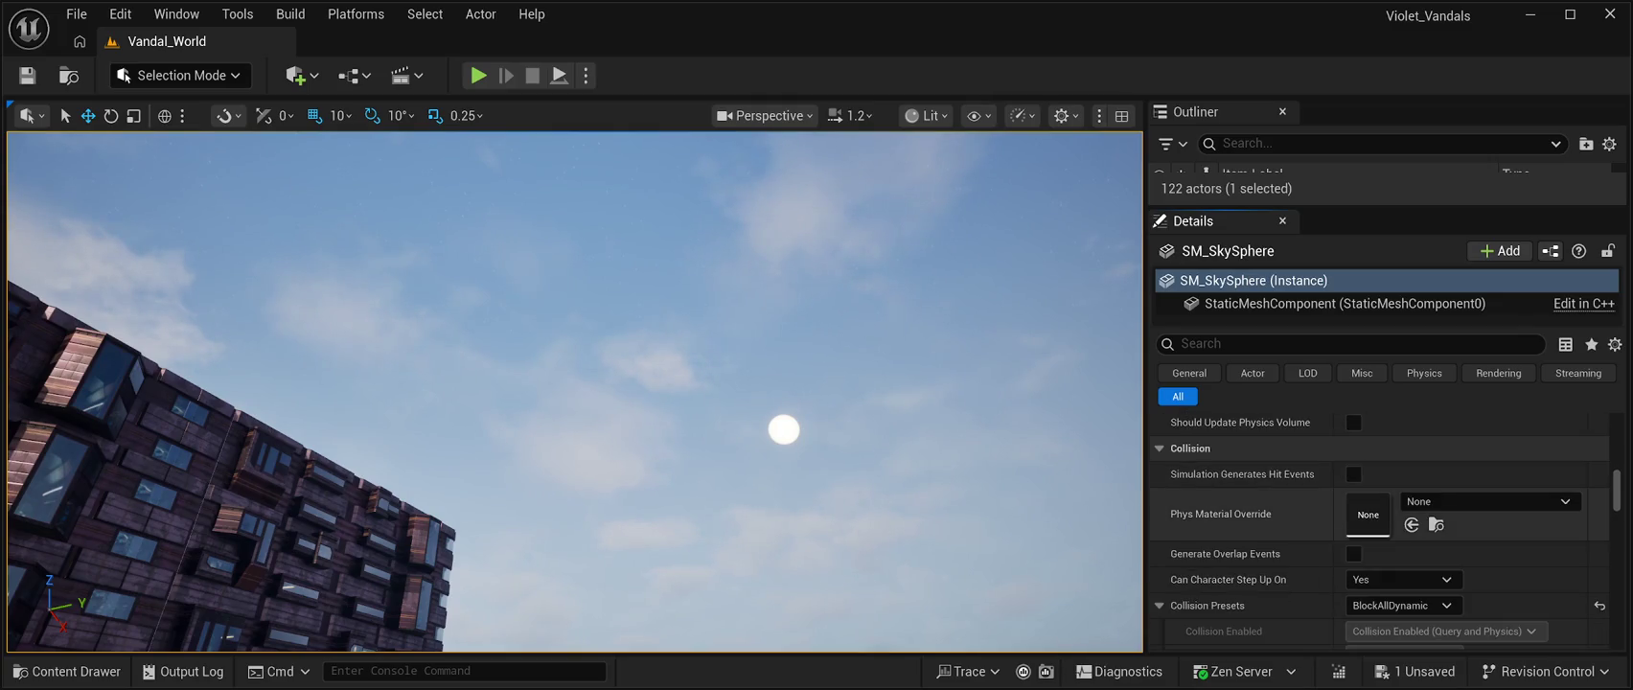
{"action": "scroll", "coordinate": [1380, 530], "scroll_direction": "down", "scroll_amount": 5}
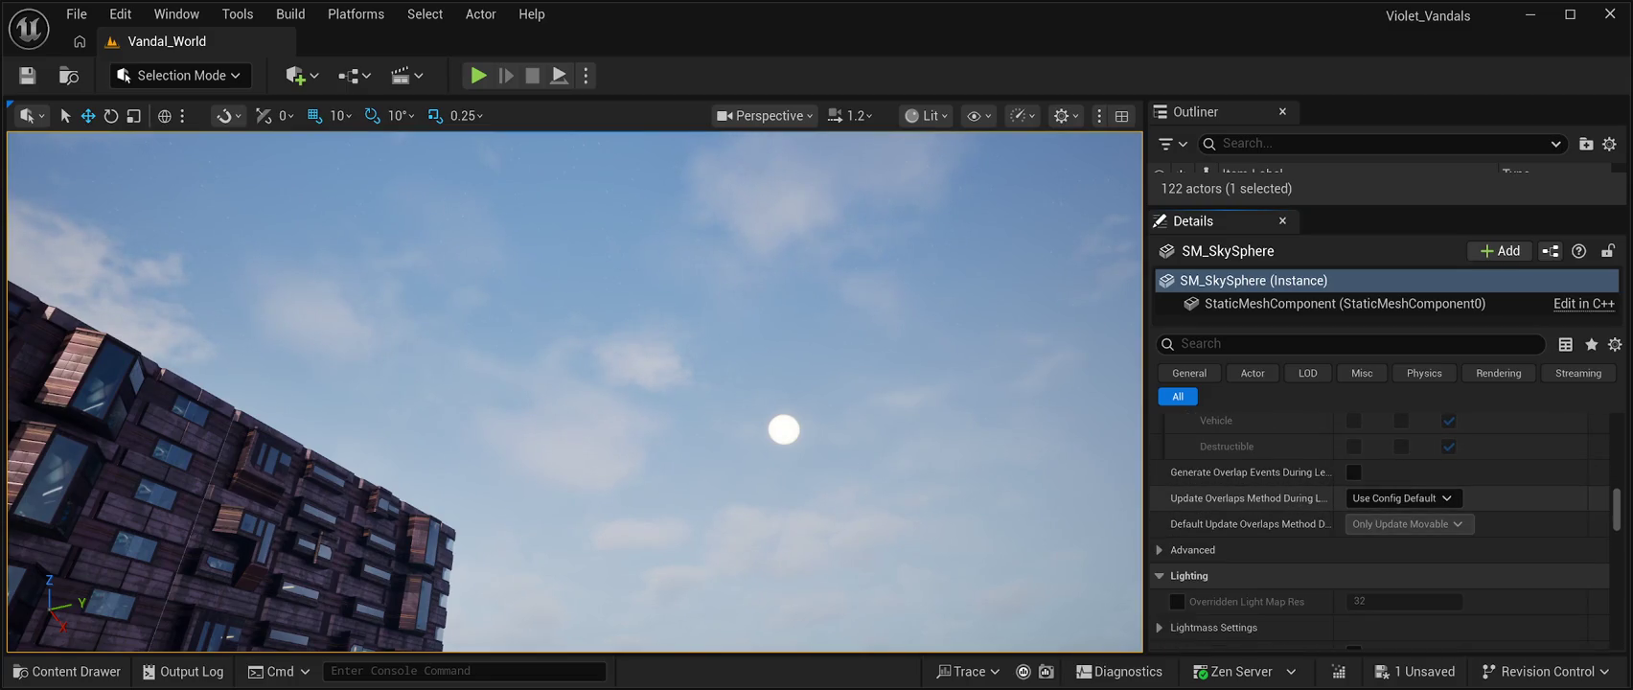
Search the sky sphere's Details for 'star' and 'stars', finding no star setting
{"action": "left_click", "coordinate": [1246, 343]}
{"action": "type", "text": "star"}
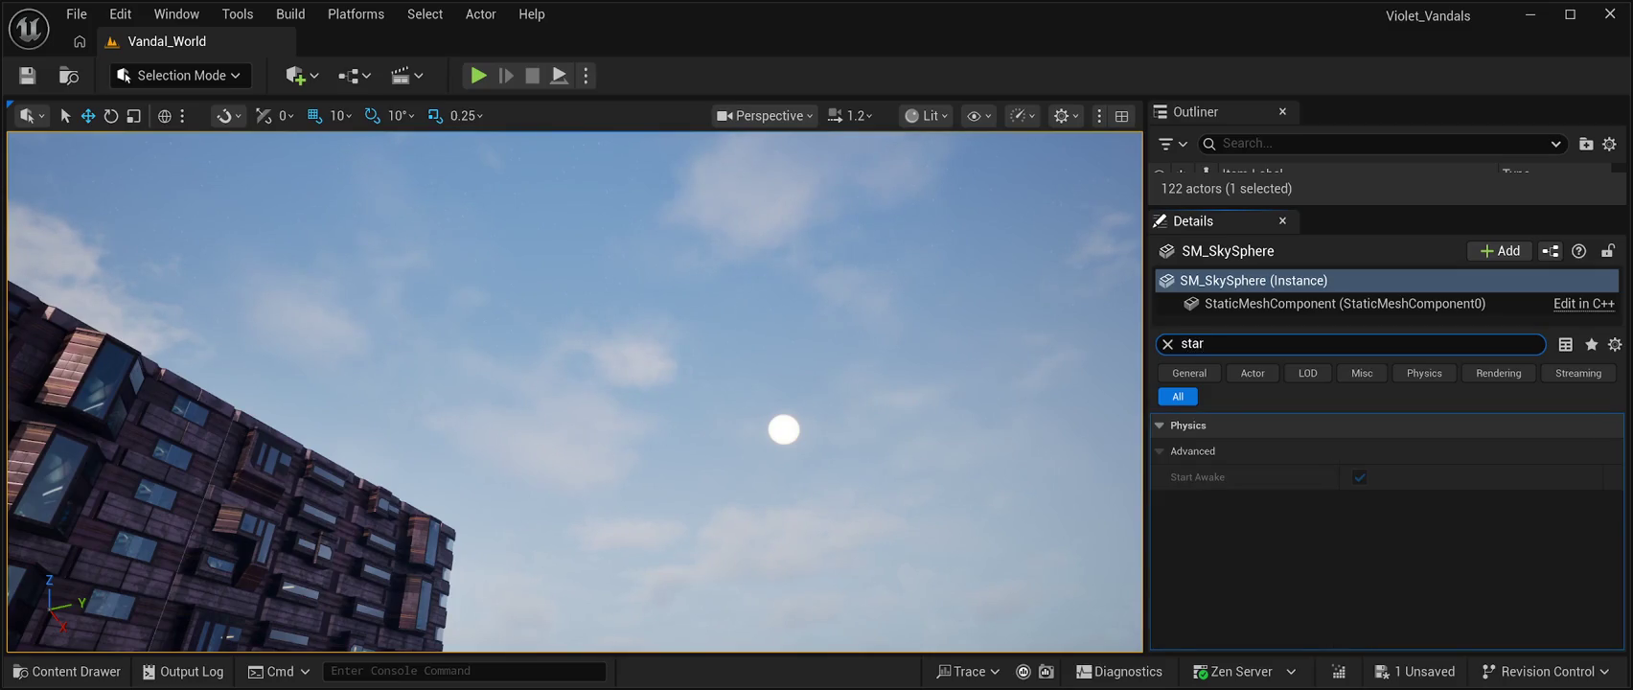
{"action": "type", "text": "s"}
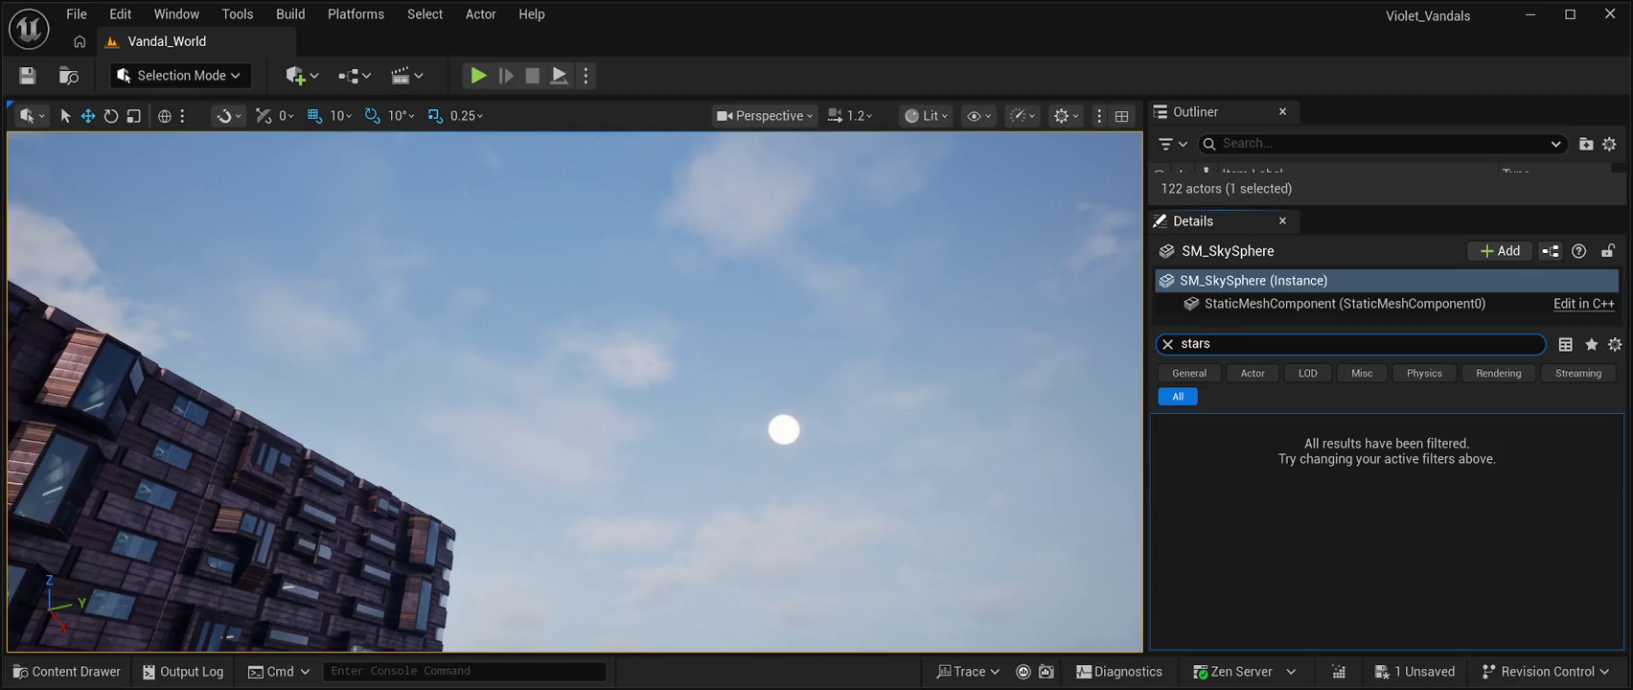
{"action": "key", "text": "BackSpace"}
{"action": "key", "text": "BackSpace"}
{"action": "key", "text": "BackSpace"}
{"action": "key", "text": "BackSpace"}
{"action": "key", "text": "BackSpace"}
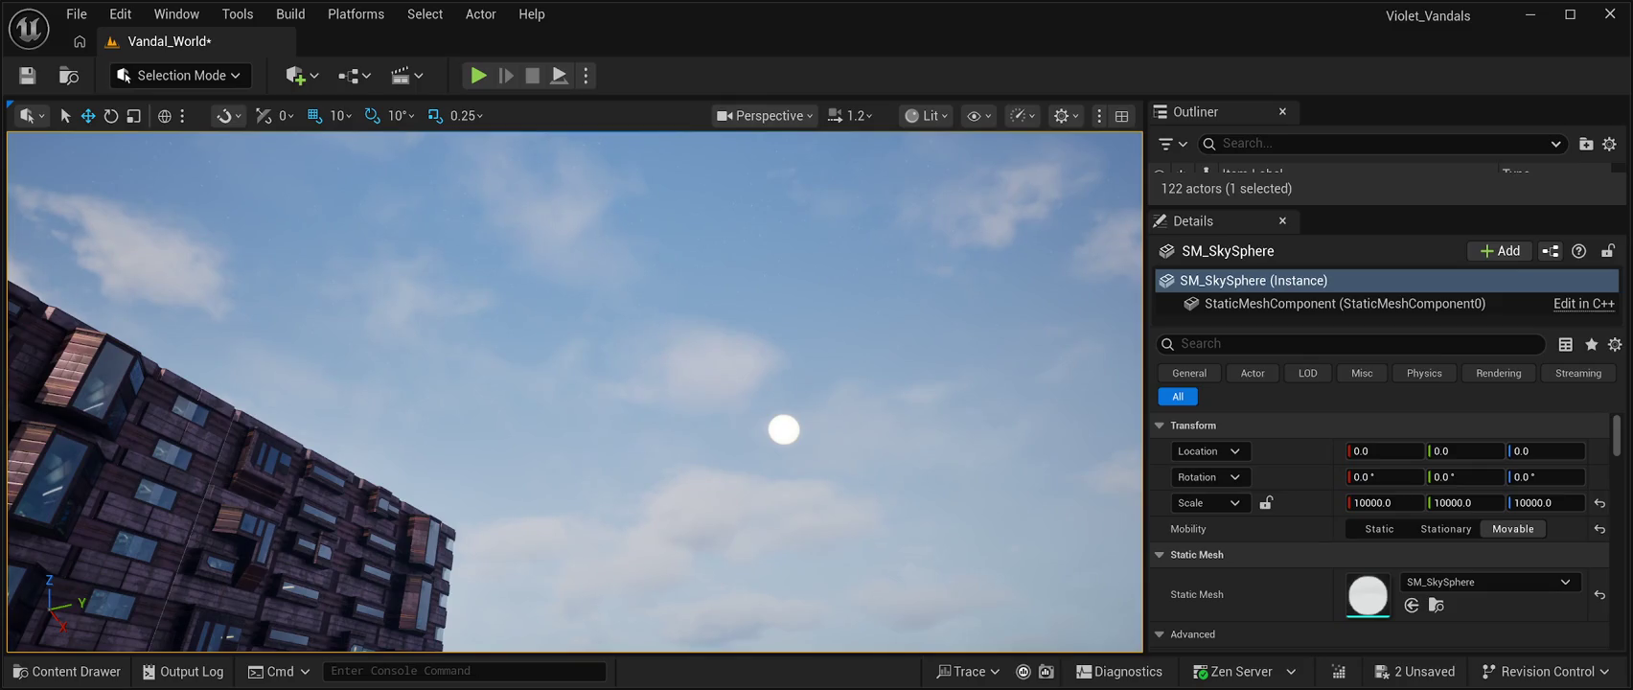
Save Vandal_World with Ctrl+S and launch a Play In Editor preview with Alt+P
{"action": "key", "text": "ctrl+s"}
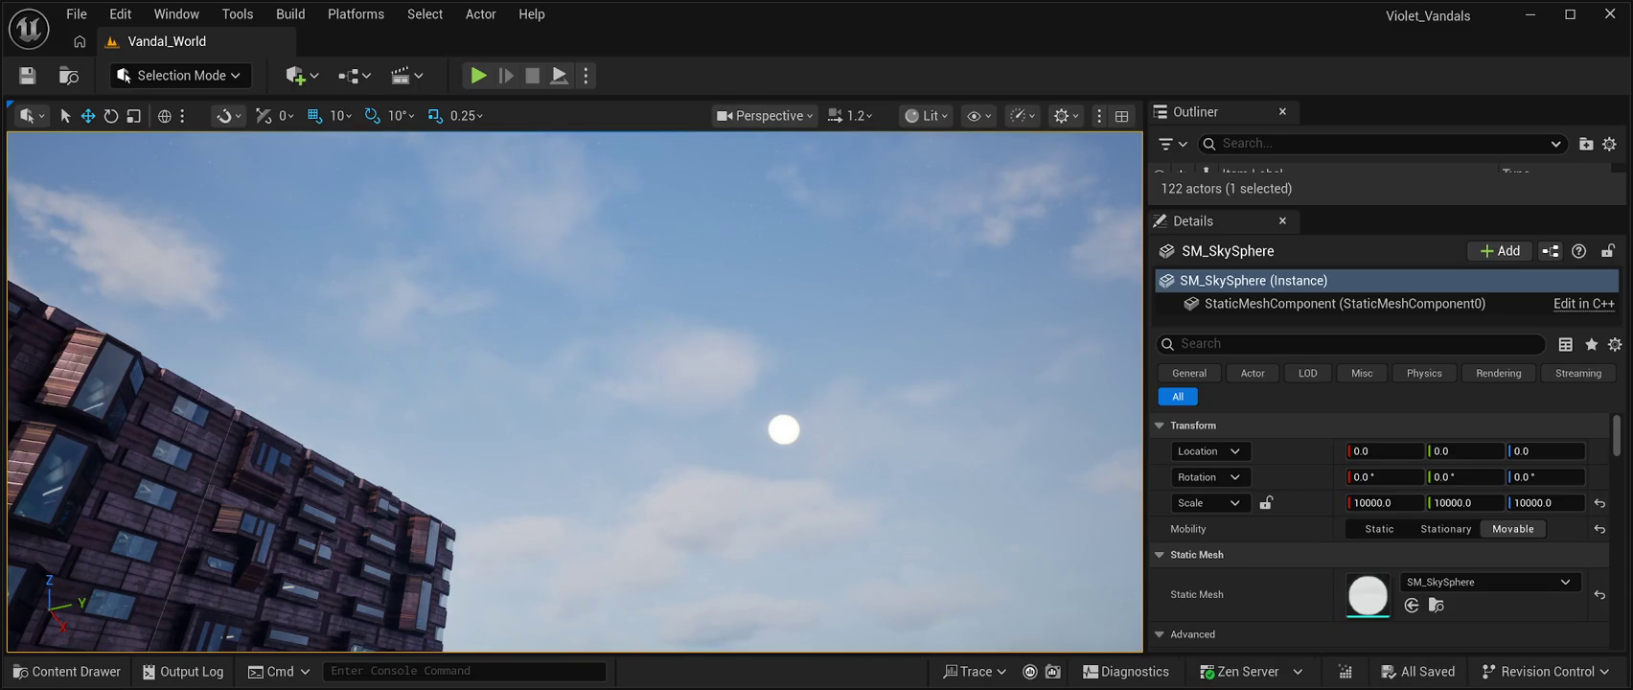
{"action": "key", "text": "alt+p"}
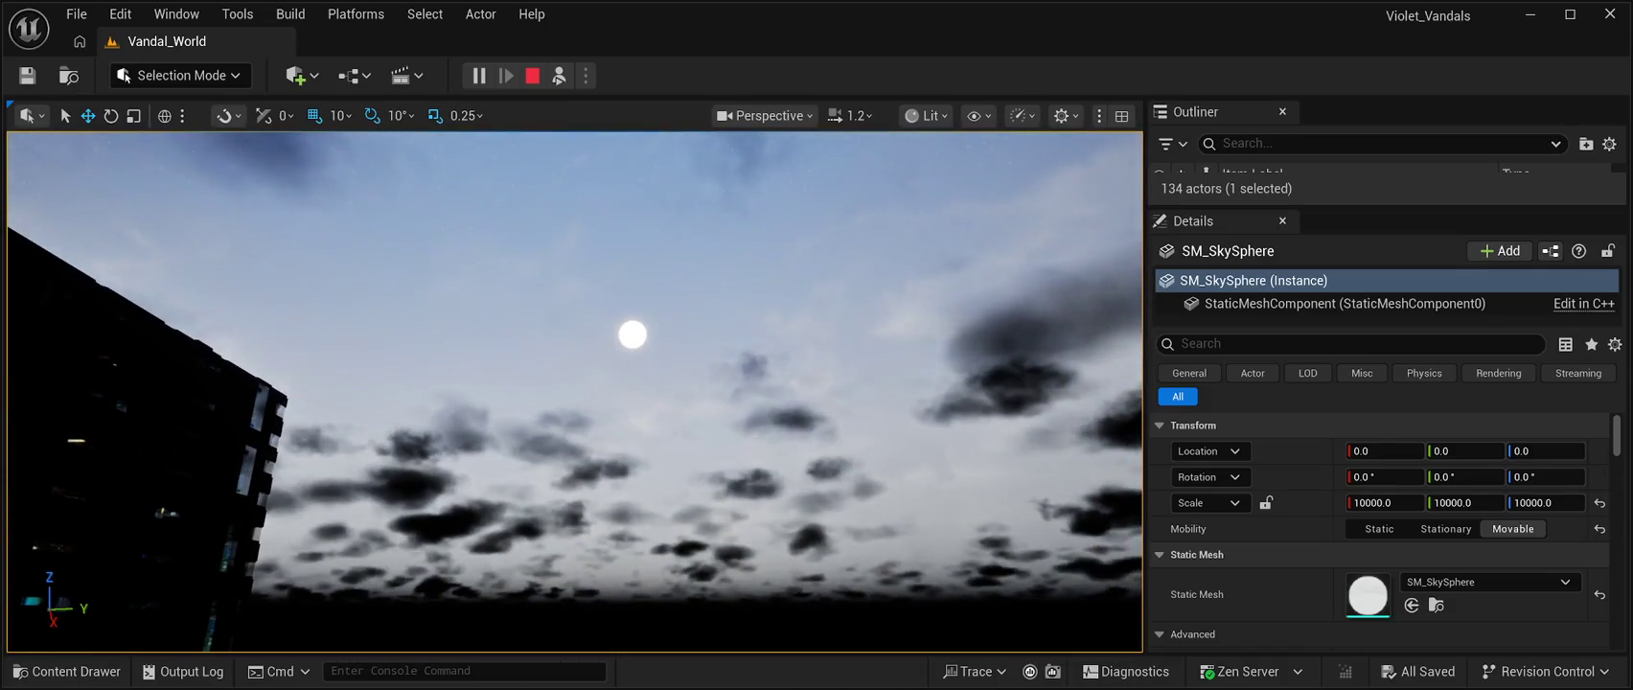
End the Play In Editor session to return to the daytime Vandal_World editor
{"action": "key", "text": "Escape"}
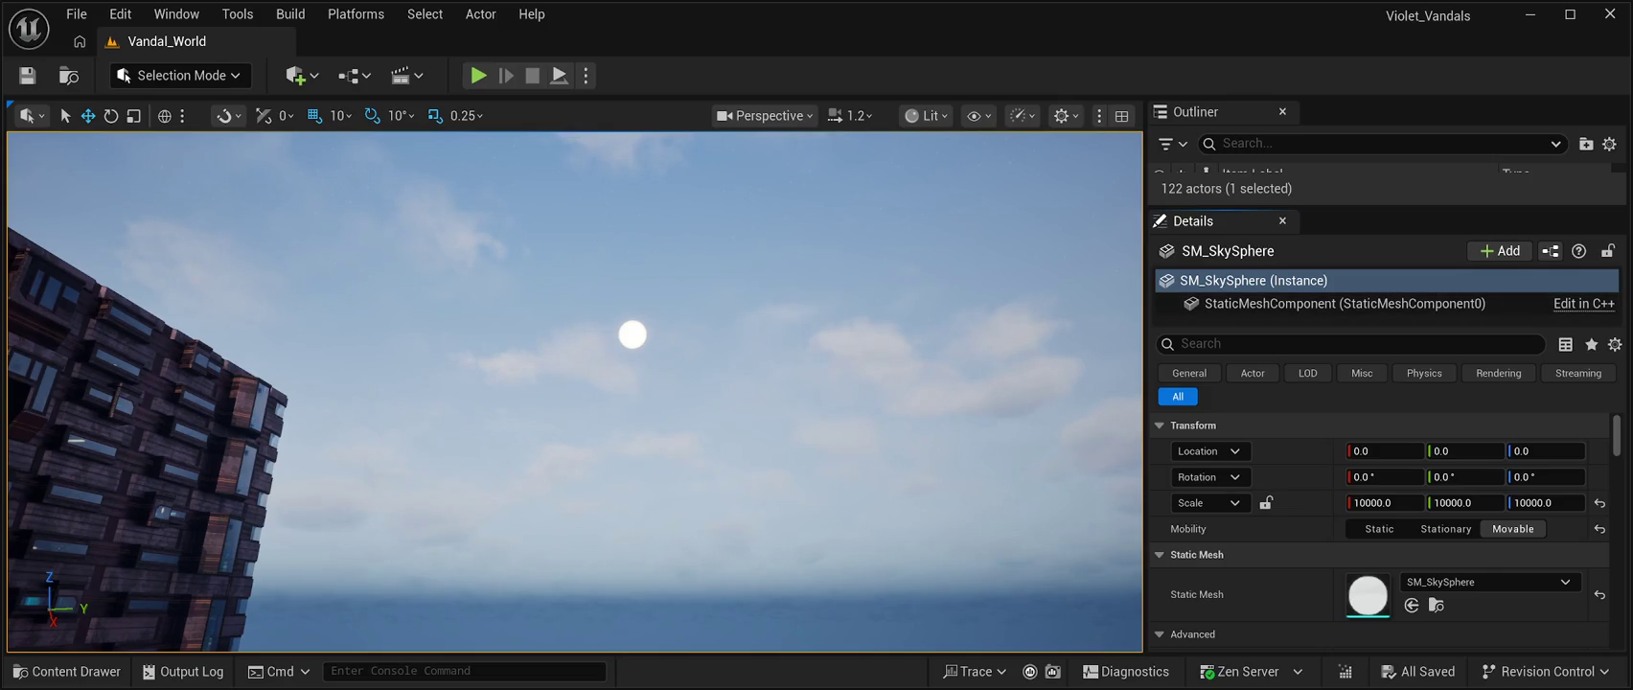
Enlarge the Outliner, delete SM_SkySphere, and bring up the EngineSky folder in the Content Drawer
{"action": "left_click_drag", "start_coordinate": [1389, 208], "coordinate": [1389, 572]}
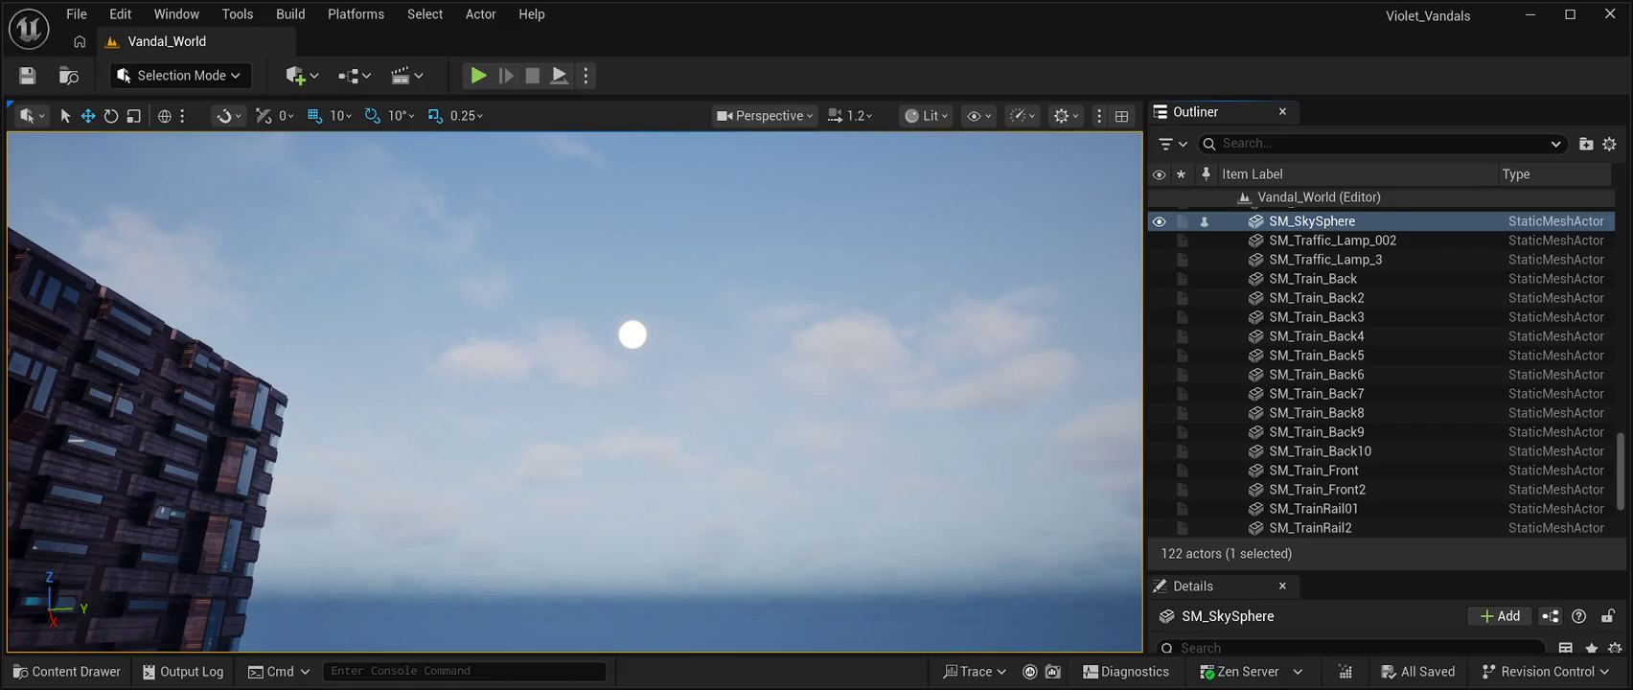
{"action": "key", "text": "Delete"}
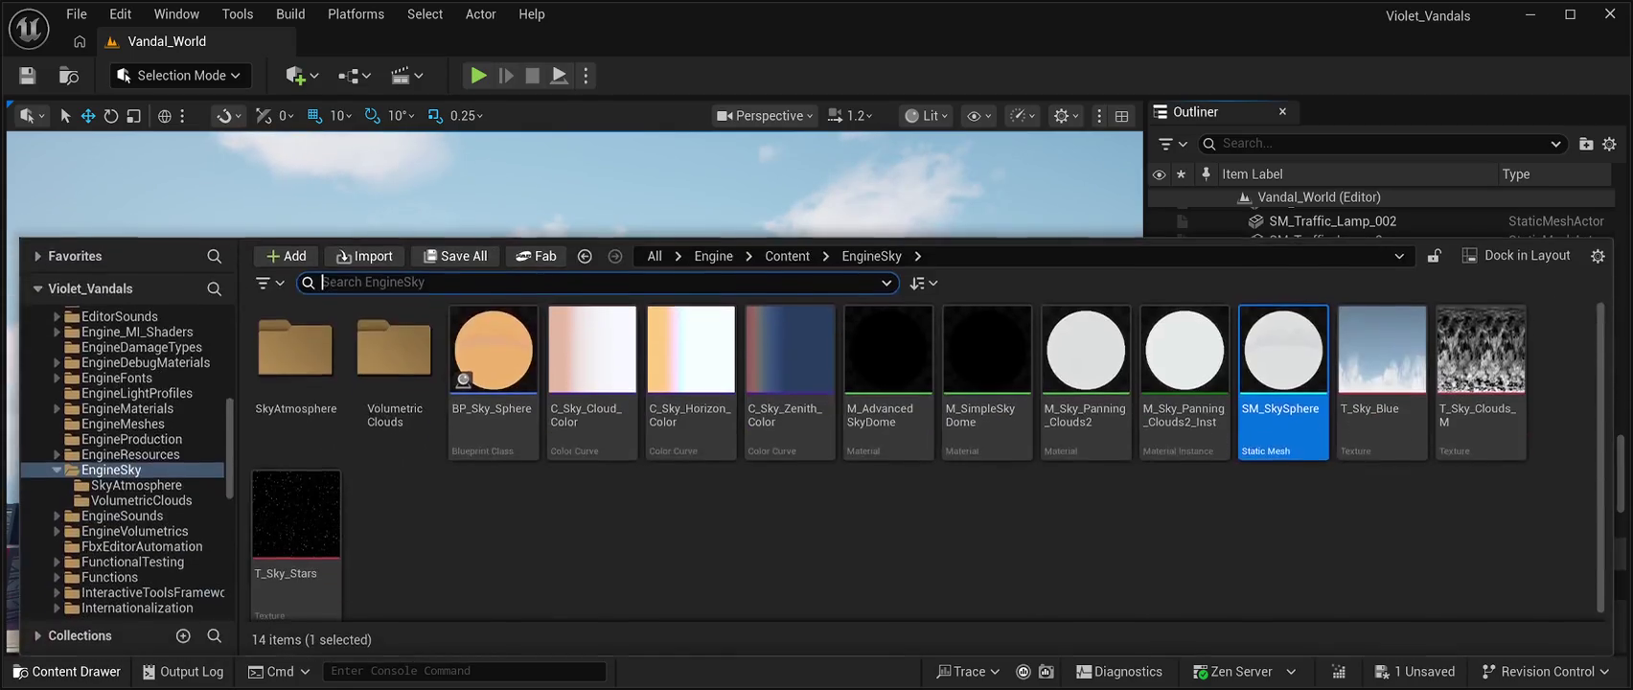
{"action": "left_click", "coordinate": [67, 671]}
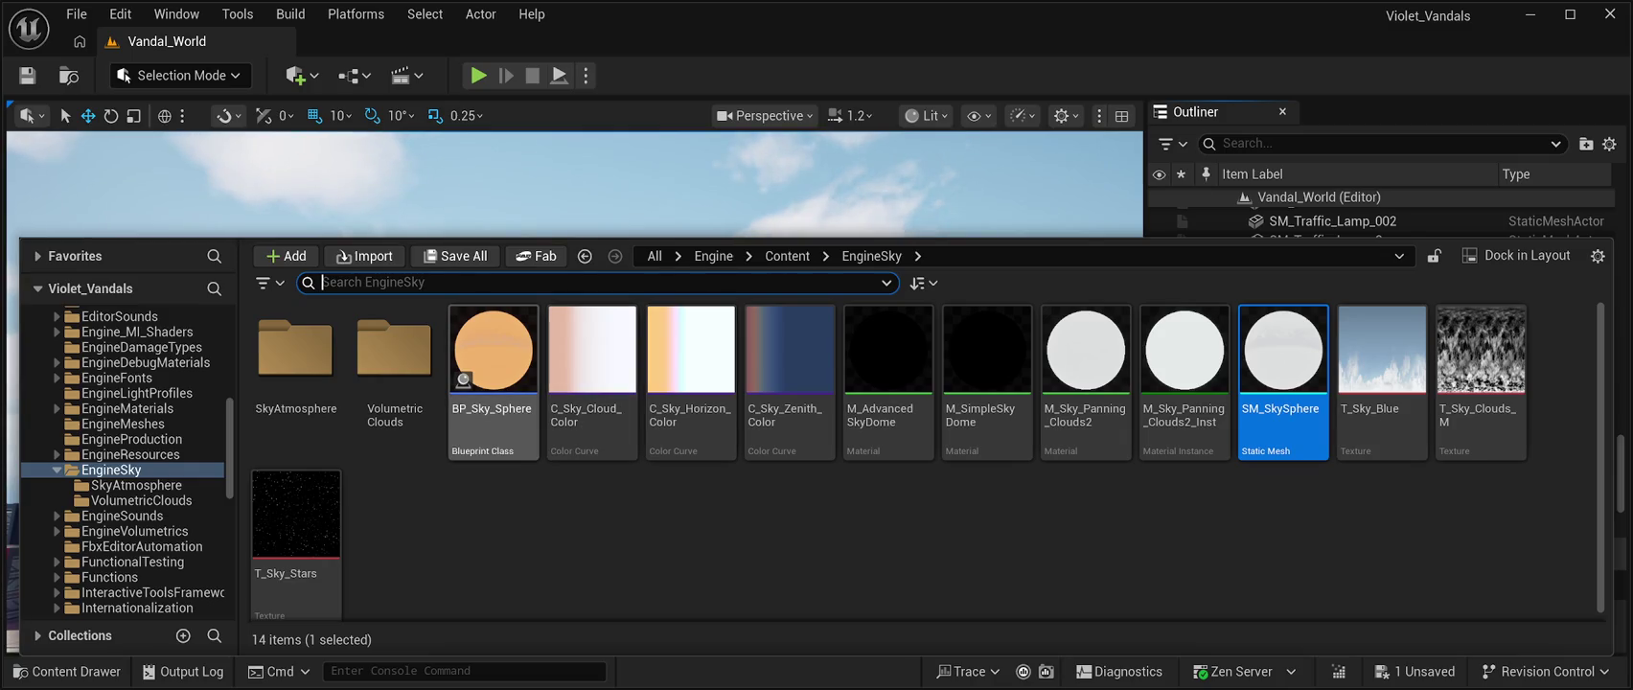
Drop BP_Sky_Sphere from EngineSky into the level, view its pink sky, and play-test briefly
{"action": "left_click", "coordinate": [493, 364]}
{"action": "left_click_drag", "start_coordinate": [494, 364], "coordinate": [539, 247]}
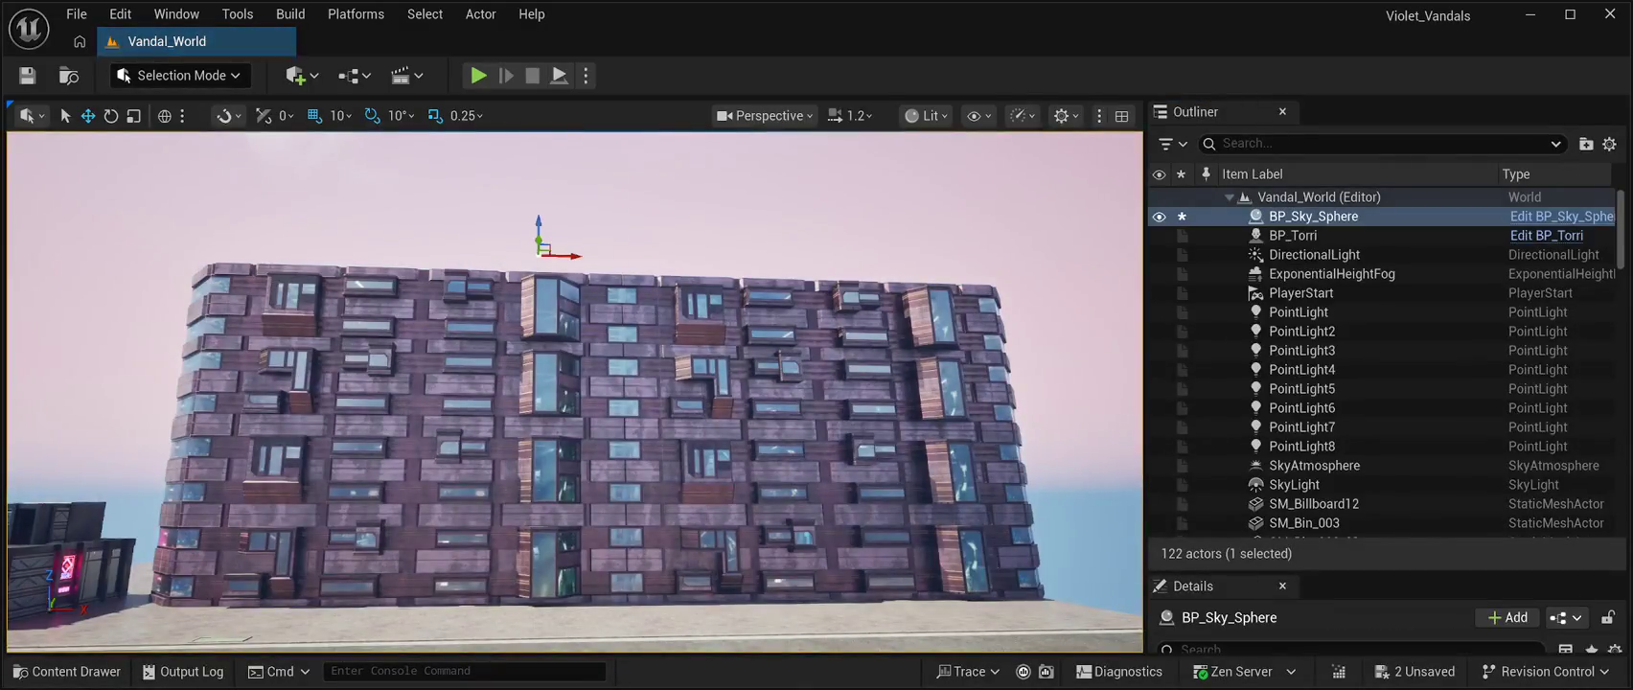
{"action": "mouse_move", "coordinate": [575, 383]}
{"action": "left_mouse_down"}
{"action": "mouse_move", "coordinate": [575, 249]}
{"action": "mouse_move", "coordinate": [633, 254]}
{"action": "mouse_move", "coordinate": [689, 326]}
{"action": "mouse_move", "coordinate": [678, 371]}
{"action": "left_mouse_up"}
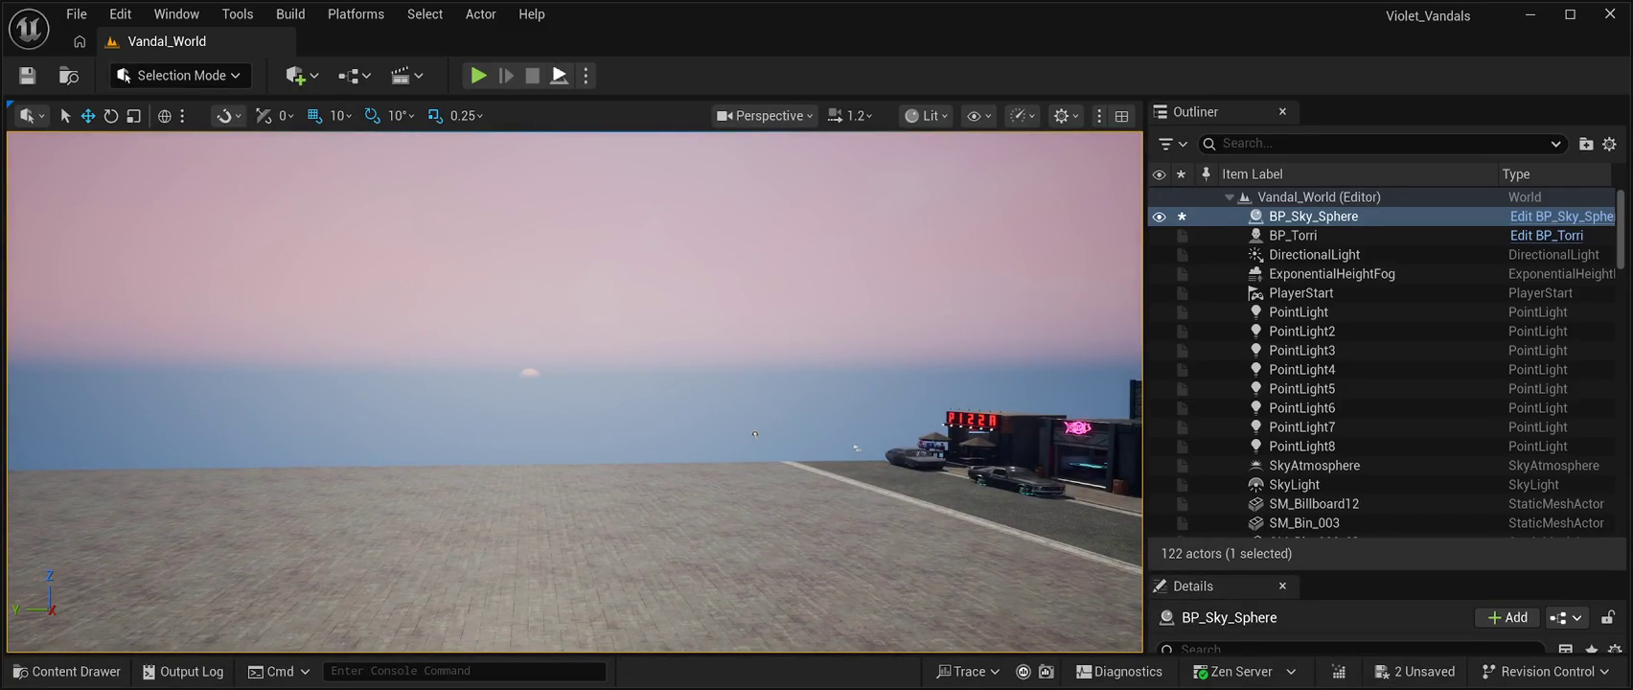
{"action": "key", "text": "alt+p"}
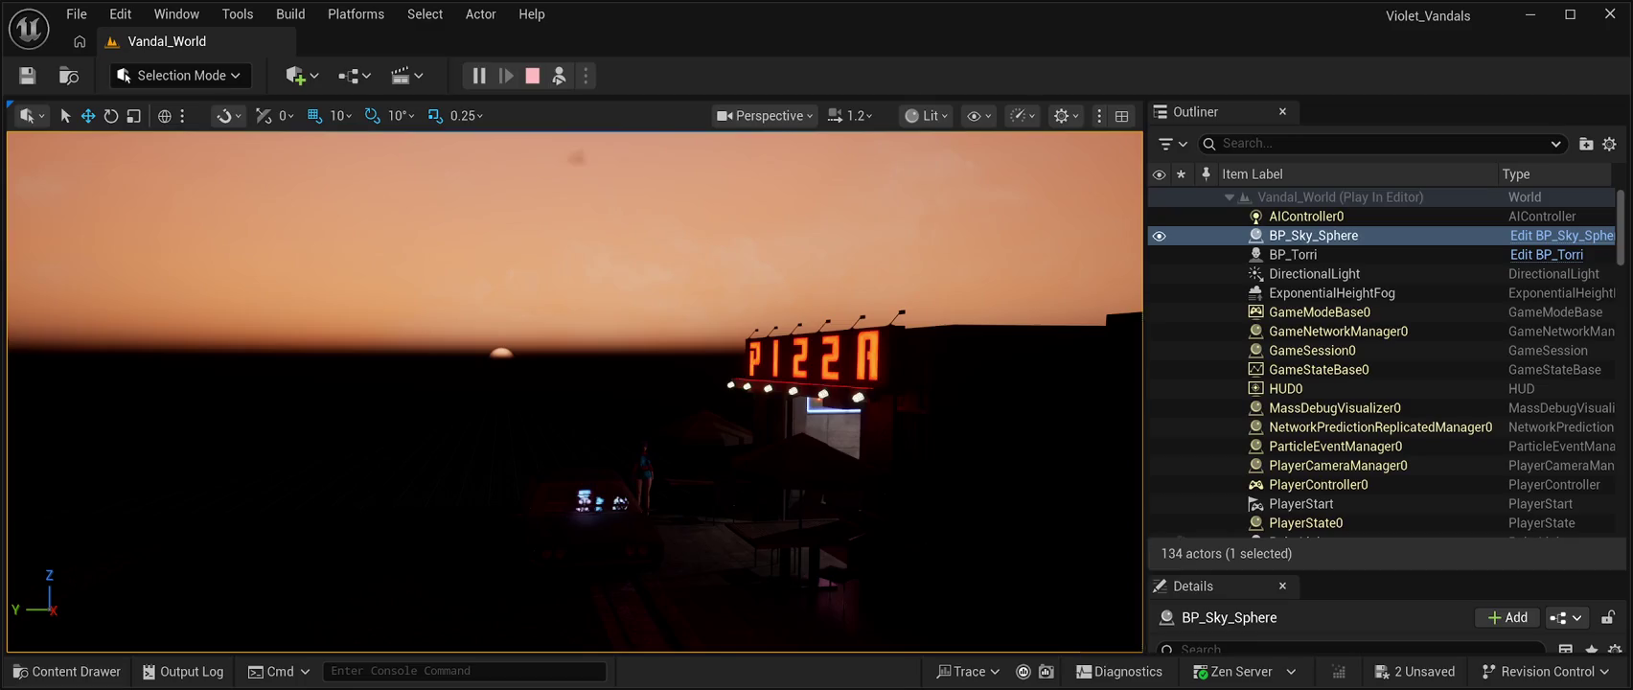
{"action": "key", "text": "Escape"}
Fly back to the pizza-shop street and select BP_Sky_Sphere in the Outliner
{"action": "mouse_move", "coordinate": [553, 415]}
{"action": "left_mouse_down"}
{"action": "mouse_move", "coordinate": [659, 390]}
{"action": "mouse_move", "coordinate": [267, 476]}
{"action": "mouse_move", "coordinate": [47, 460]}
{"action": "left_mouse_up"}
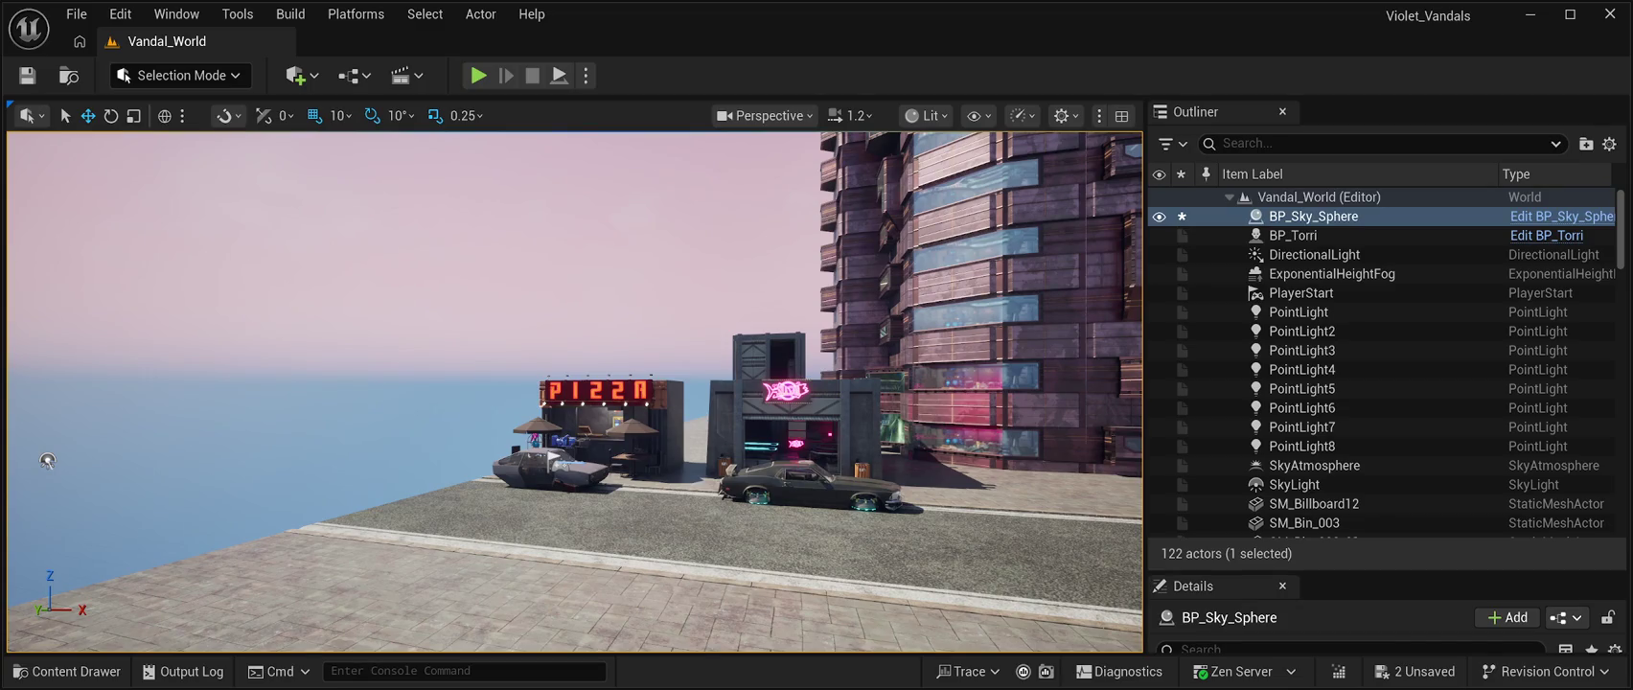
{"action": "left_click", "coordinate": [1313, 215]}
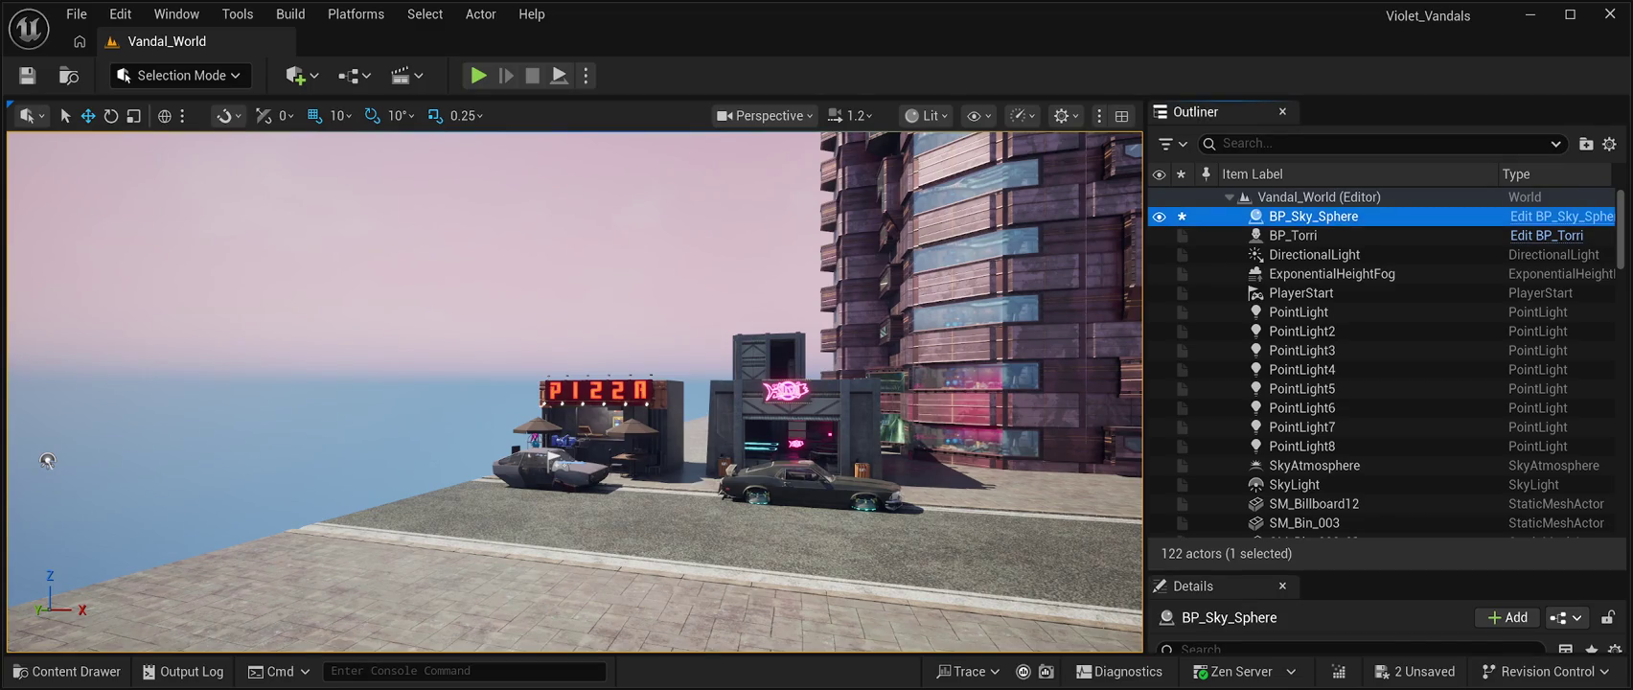
Keep BP_Sky_Sphere's name and reset its location to 0, 0, 0
{"action": "key", "text": "F2"}
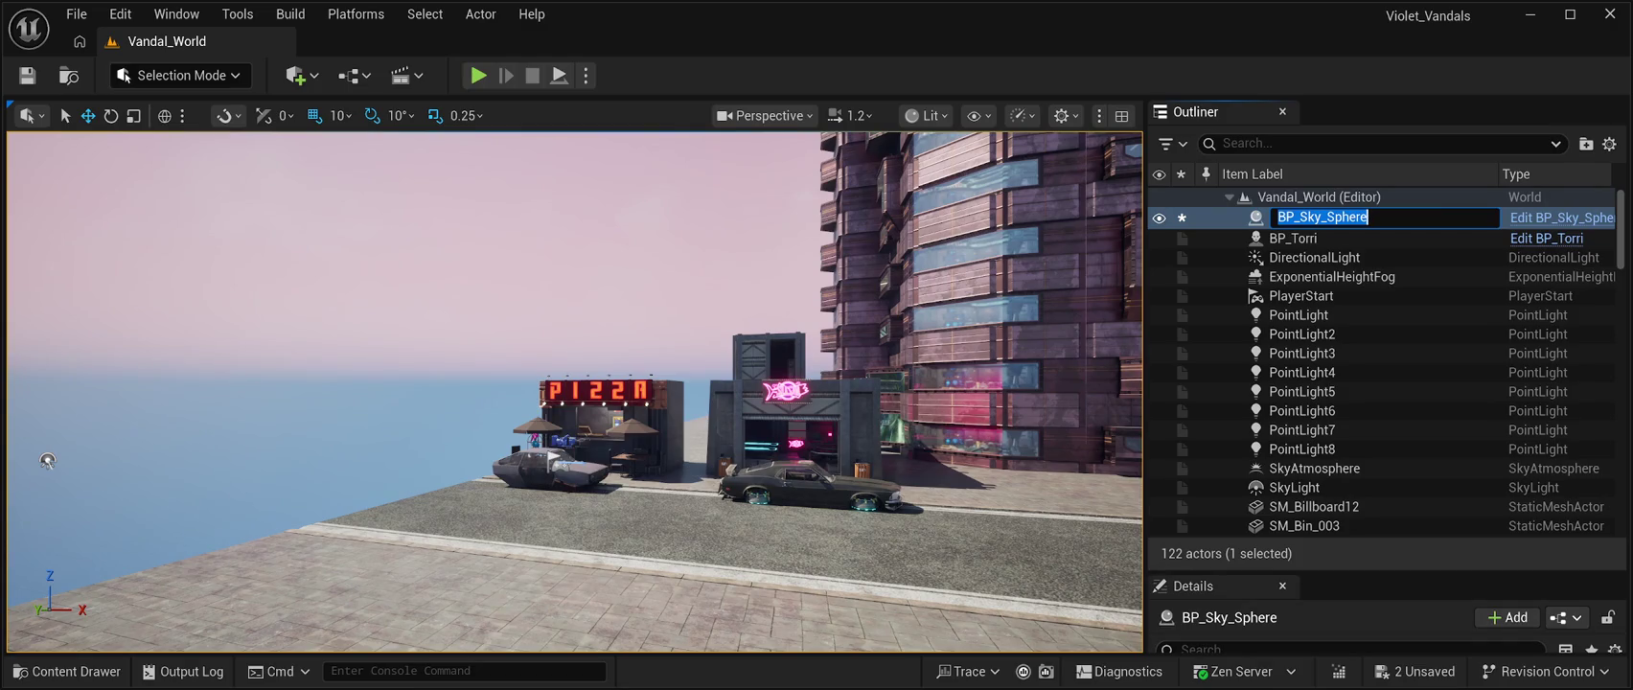
{"action": "key", "text": "Tab"}
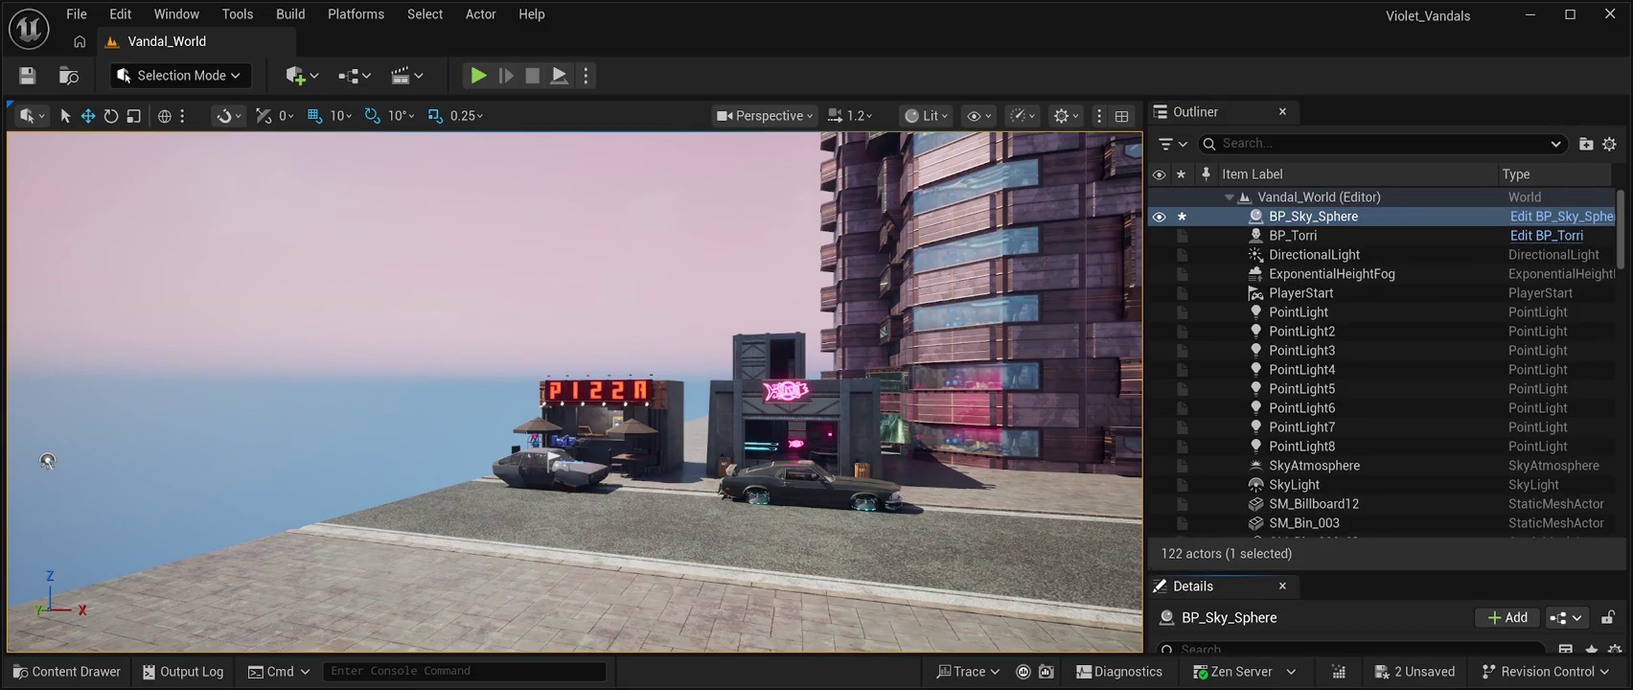
{"action": "left_click_drag", "start_coordinate": [1389, 571], "coordinate": [1389, 247]}
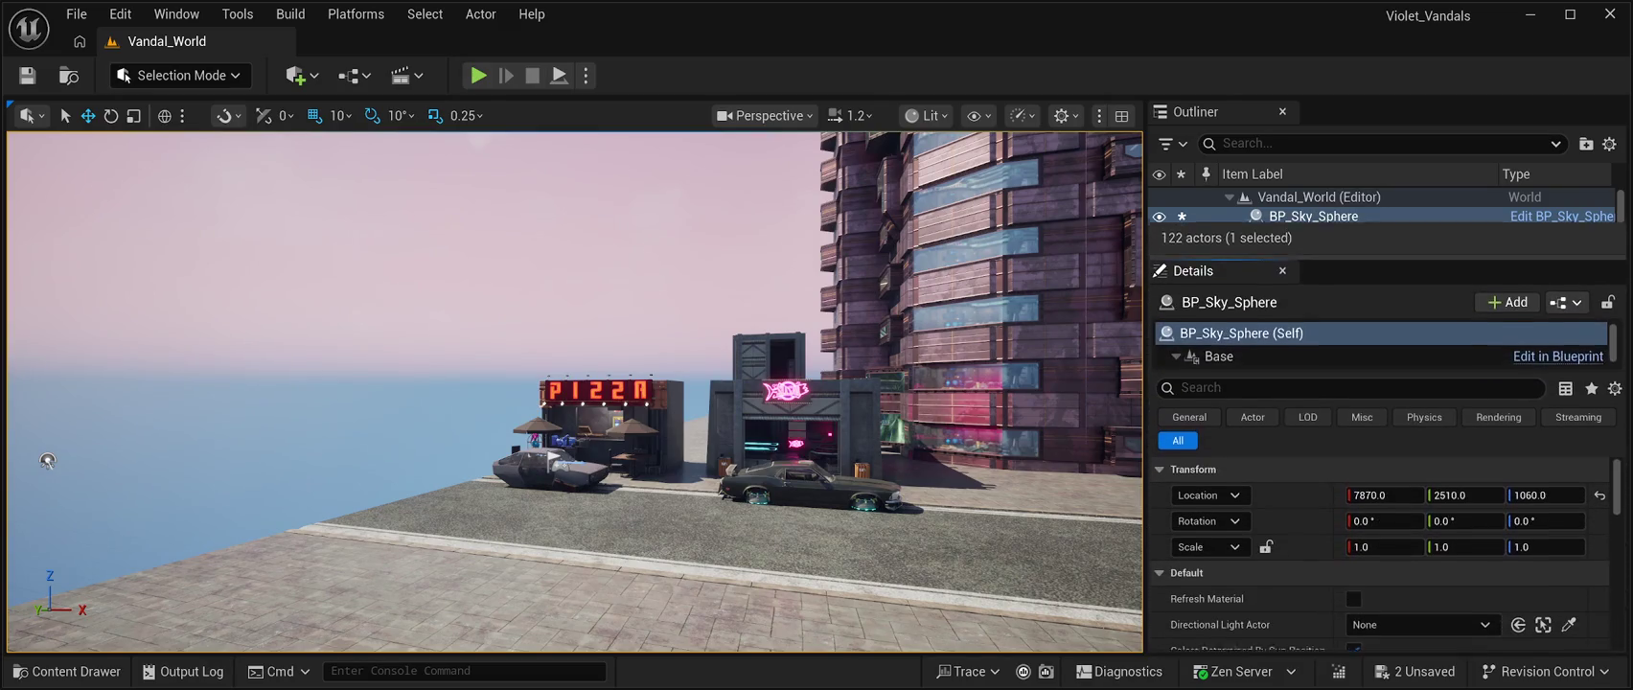
{"action": "left_click", "coordinate": [1600, 489]}
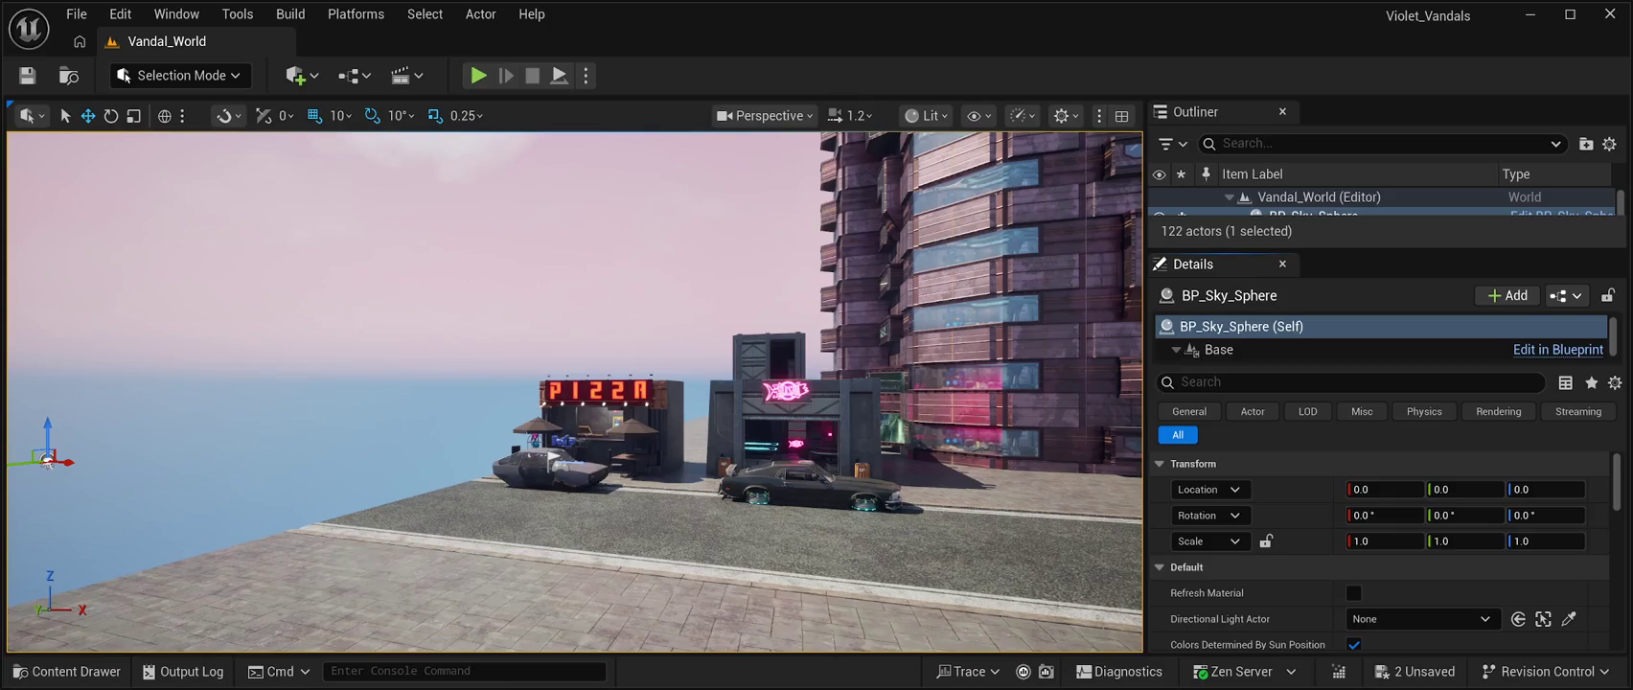
Scale BP_Sky_Sphere to 4000 on X, Y and Z, then play-test the sky
{"action": "left_click", "coordinate": [1380, 540]}
{"action": "type", "text": "4000"}
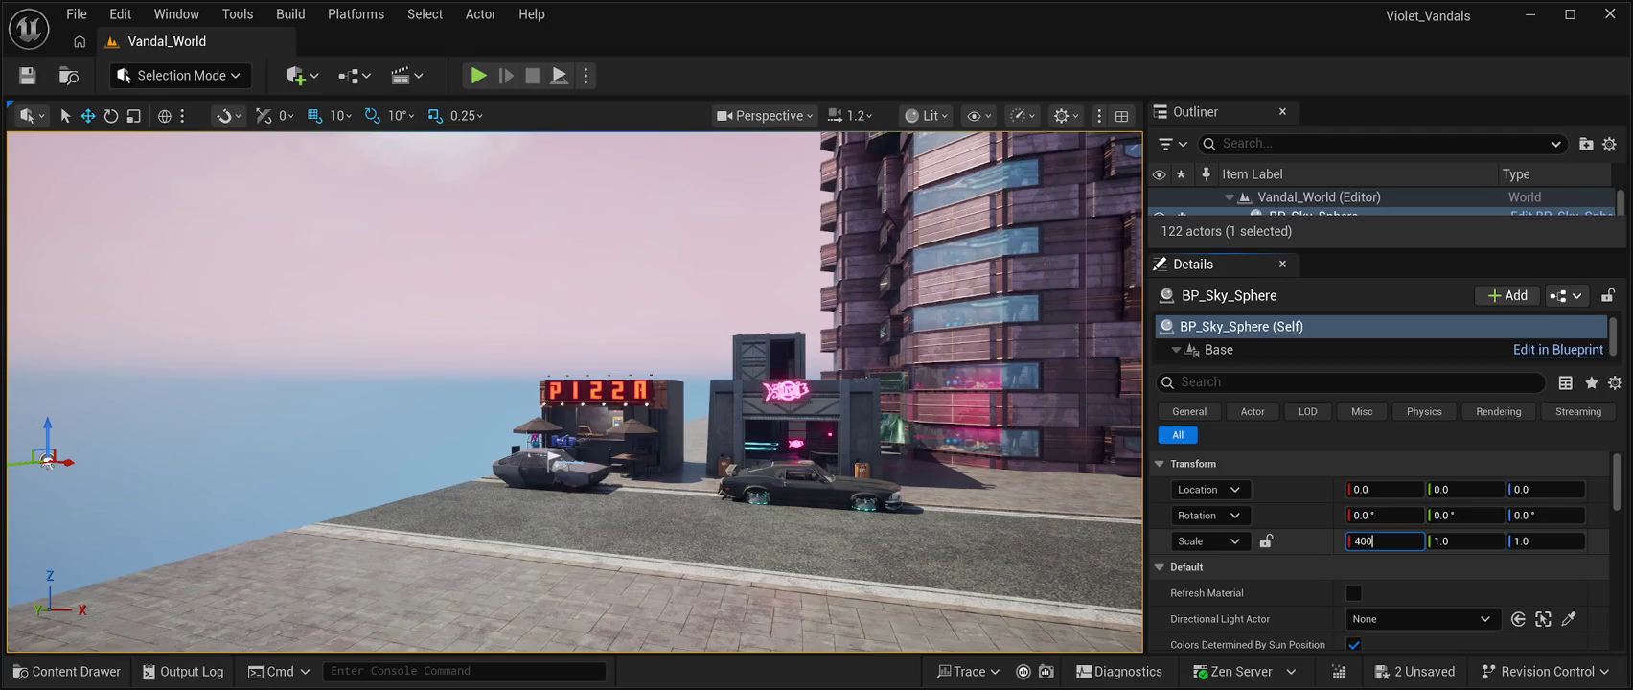
{"action": "key", "text": "Tab"}
{"action": "type", "text": "4000"}
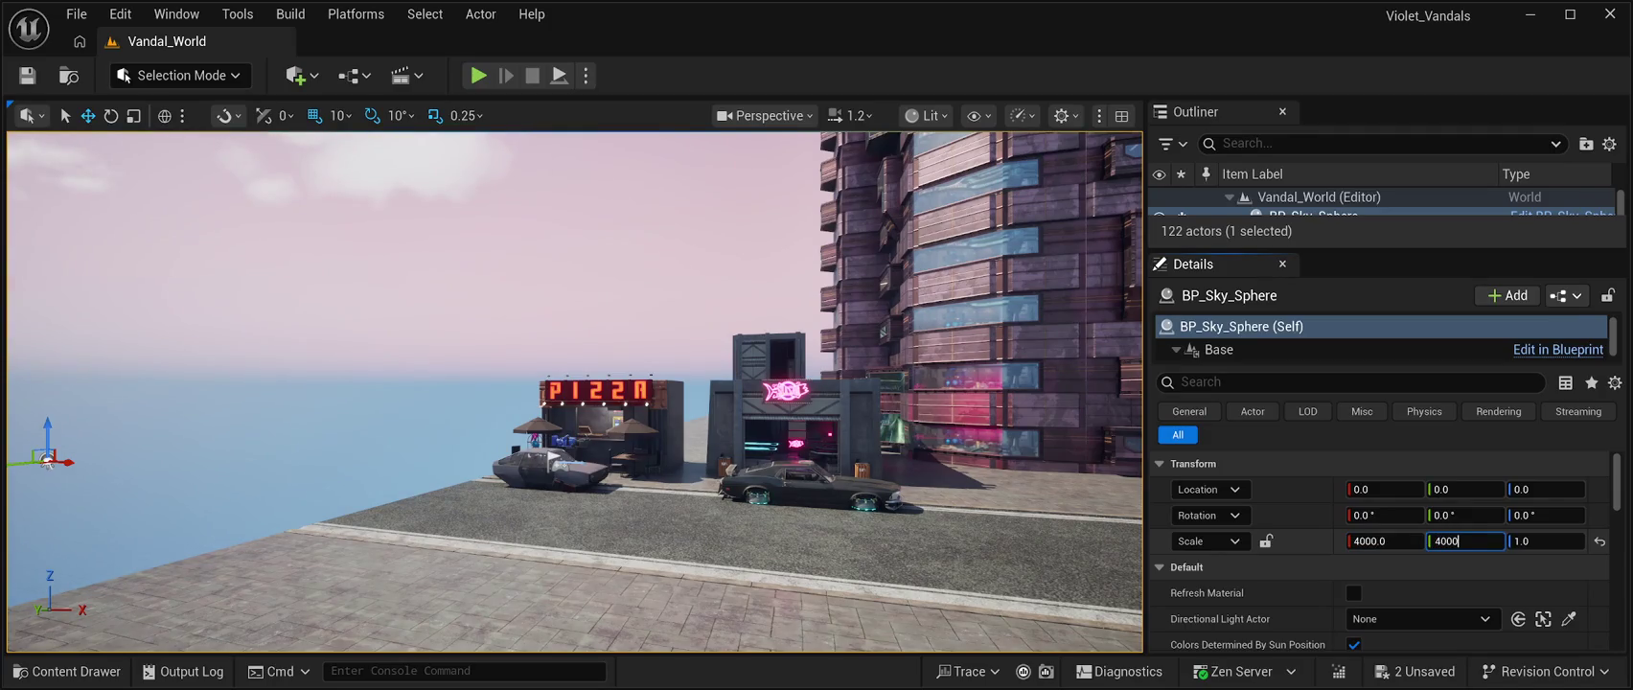
{"action": "key", "text": "Tab"}
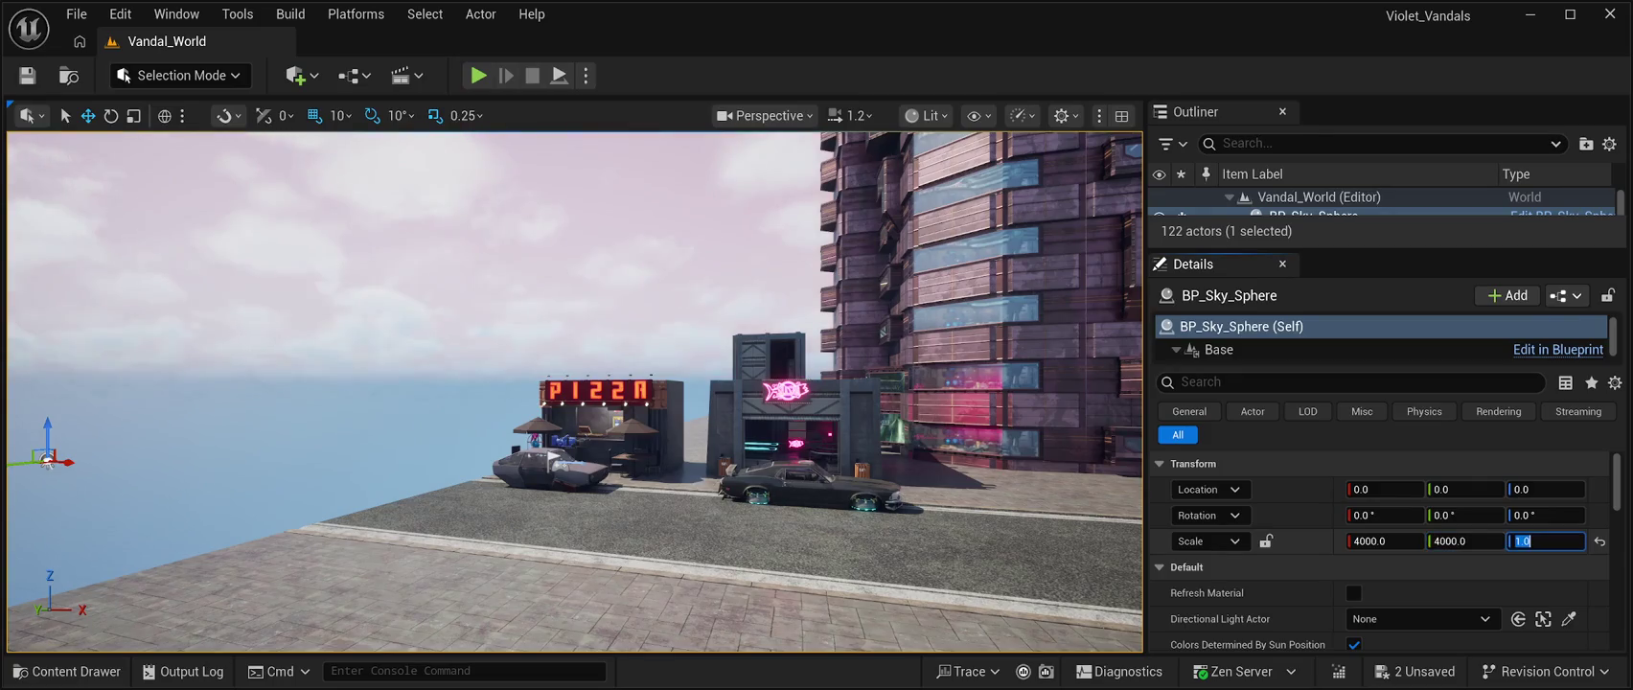
{"action": "type", "text": "4000"}
{"action": "key", "text": "Return"}
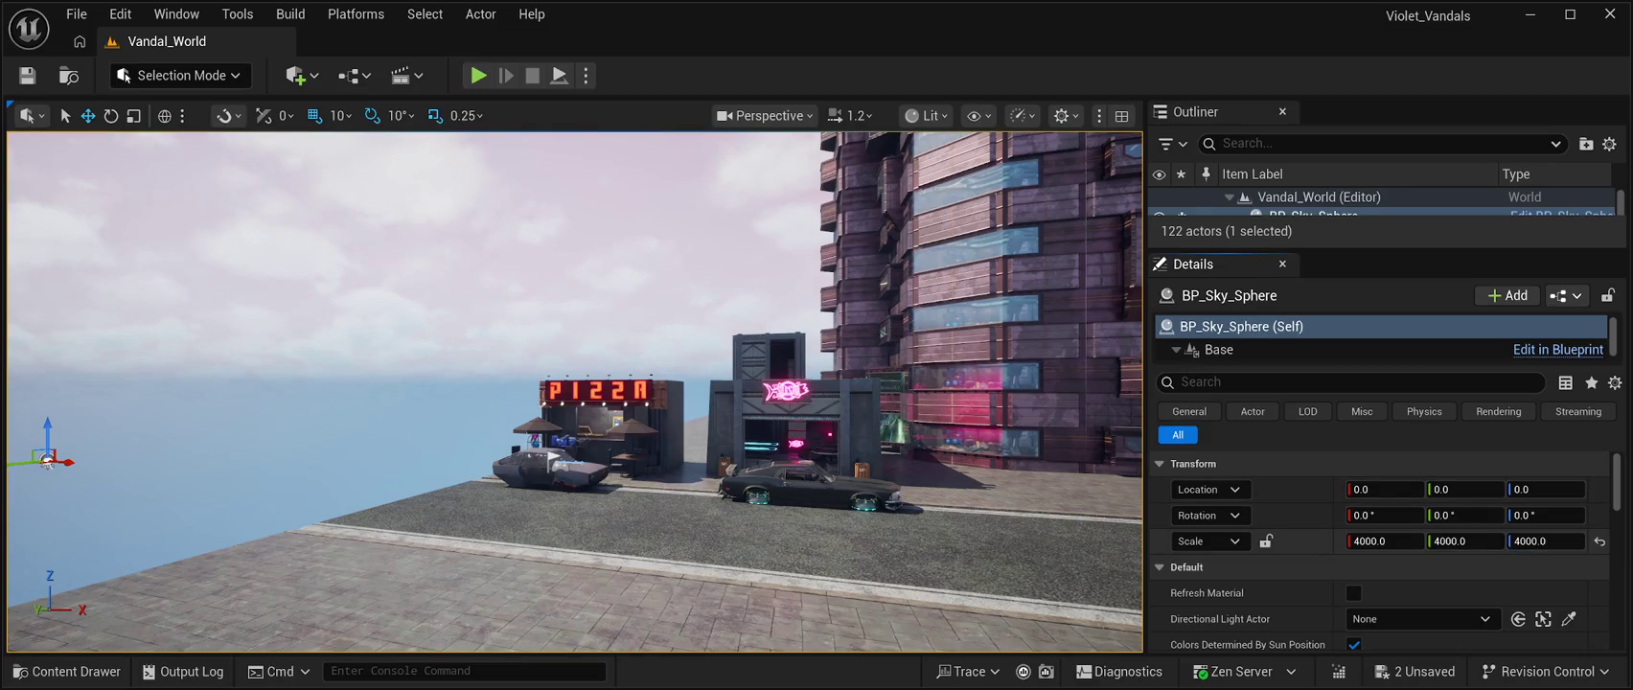
{"action": "mouse_move", "coordinate": [575, 403]}
{"action": "left_mouse_down"}
{"action": "mouse_move", "coordinate": [575, 316]}
{"action": "mouse_move", "coordinate": [600, 277]}
{"action": "left_mouse_up"}
{"action": "key", "text": "alt+p"}
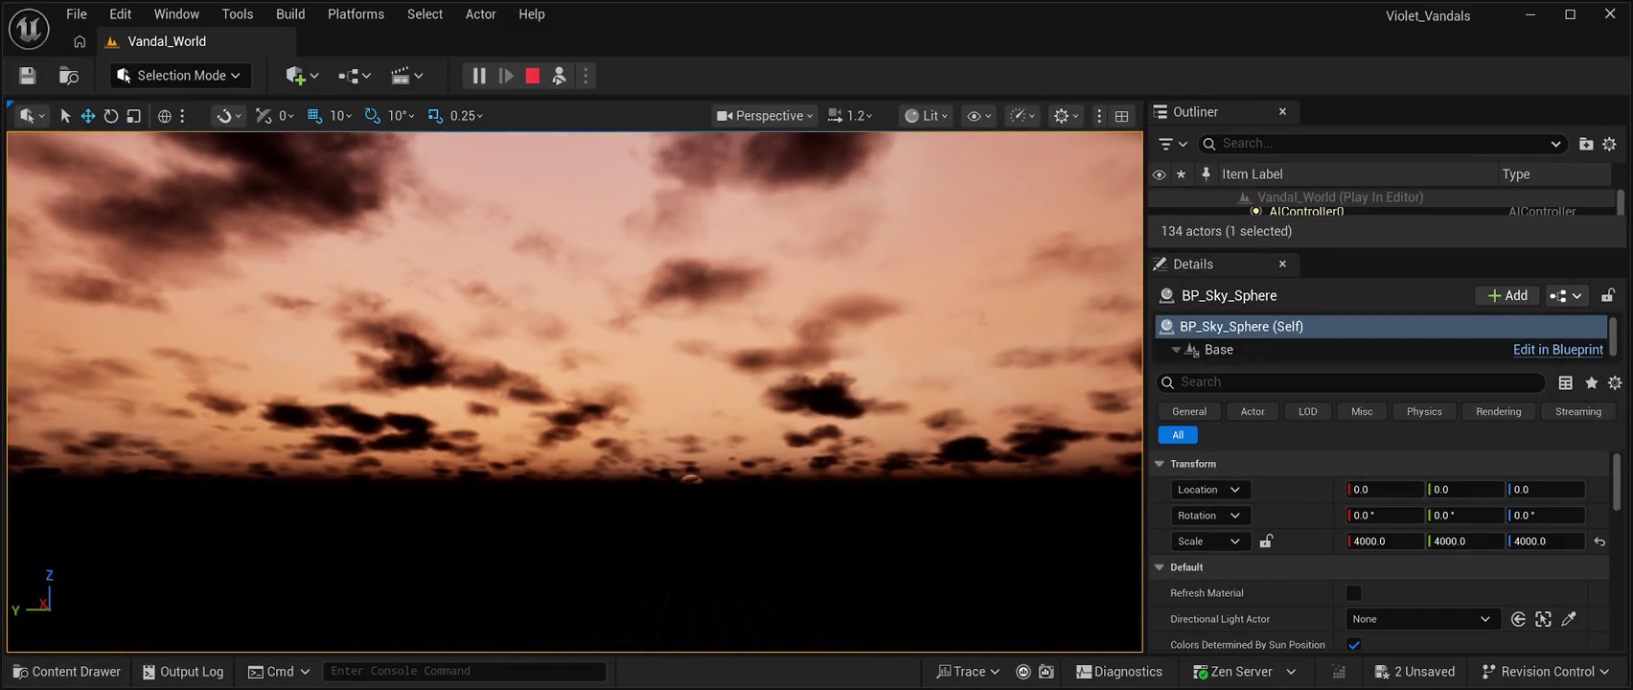
End the play test to return to editing under BP_Sky_Sphere's pink sky
{"action": "key", "text": "Escape"}
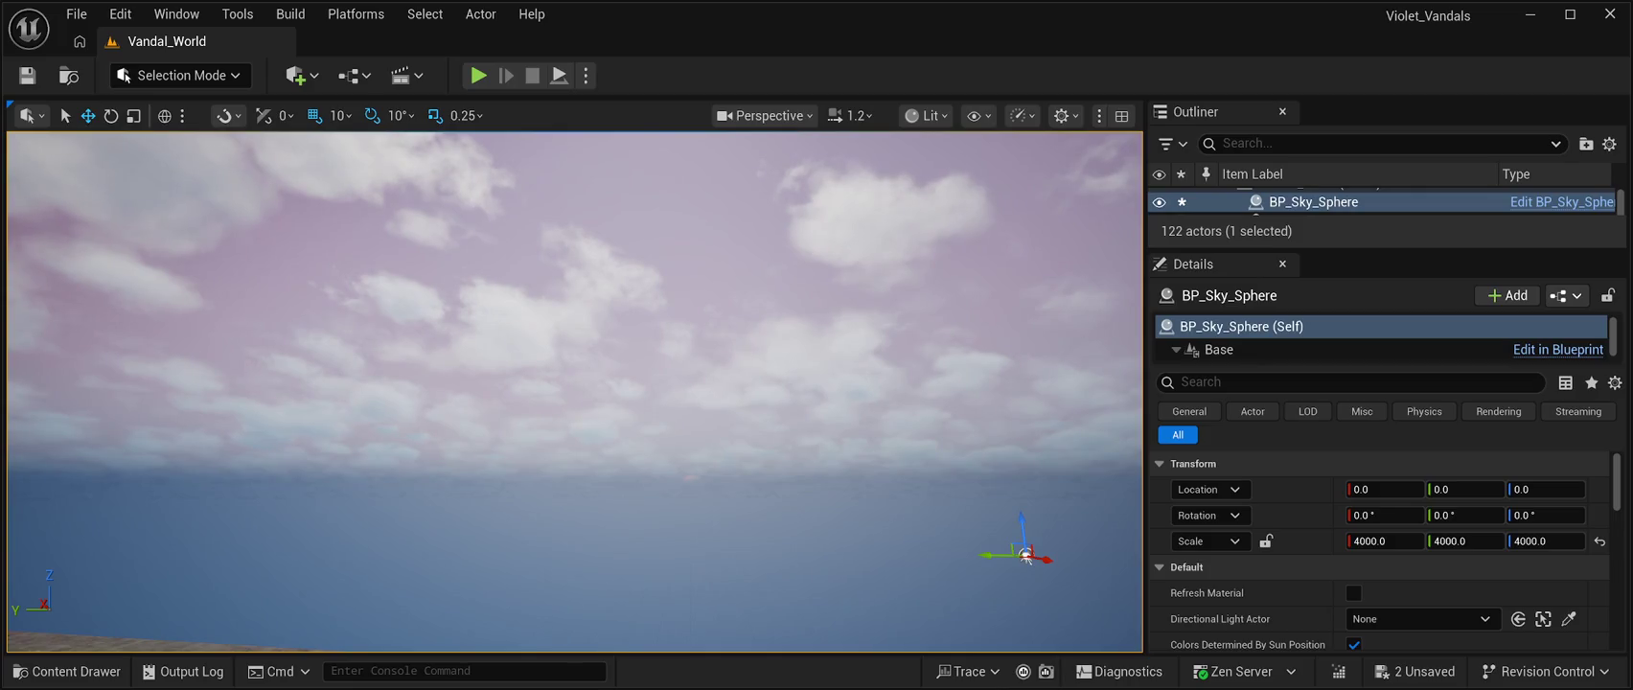
Delete BP_Sky_Sphere from Vandal_World and save the level, now holding 121 actors
{"action": "left_click_drag", "start_coordinate": [1389, 250], "coordinate": [1390, 567]}
{"action": "left_click", "coordinate": [1313, 201]}
{"action": "left_click", "coordinate": [1026, 554]}
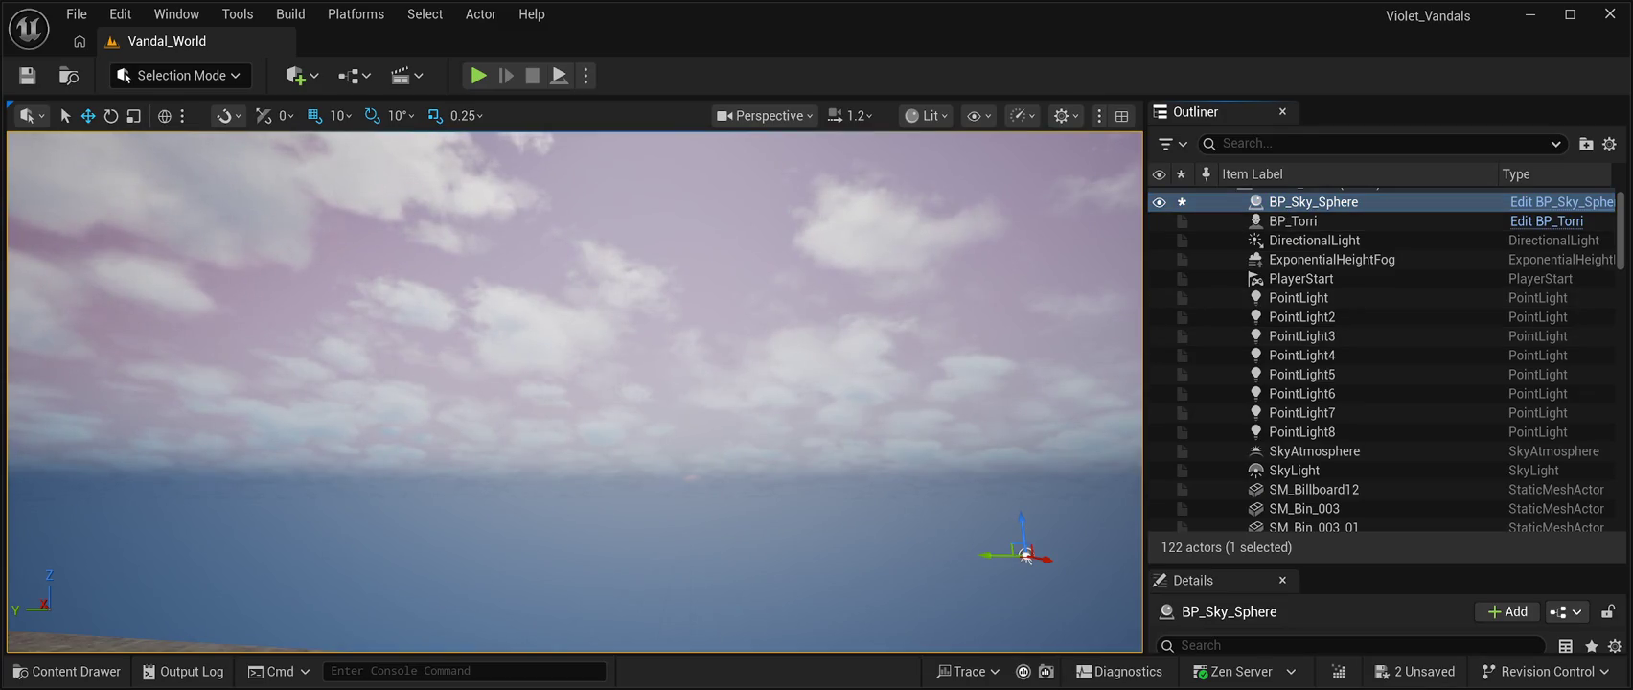
{"action": "key", "text": "Delete"}
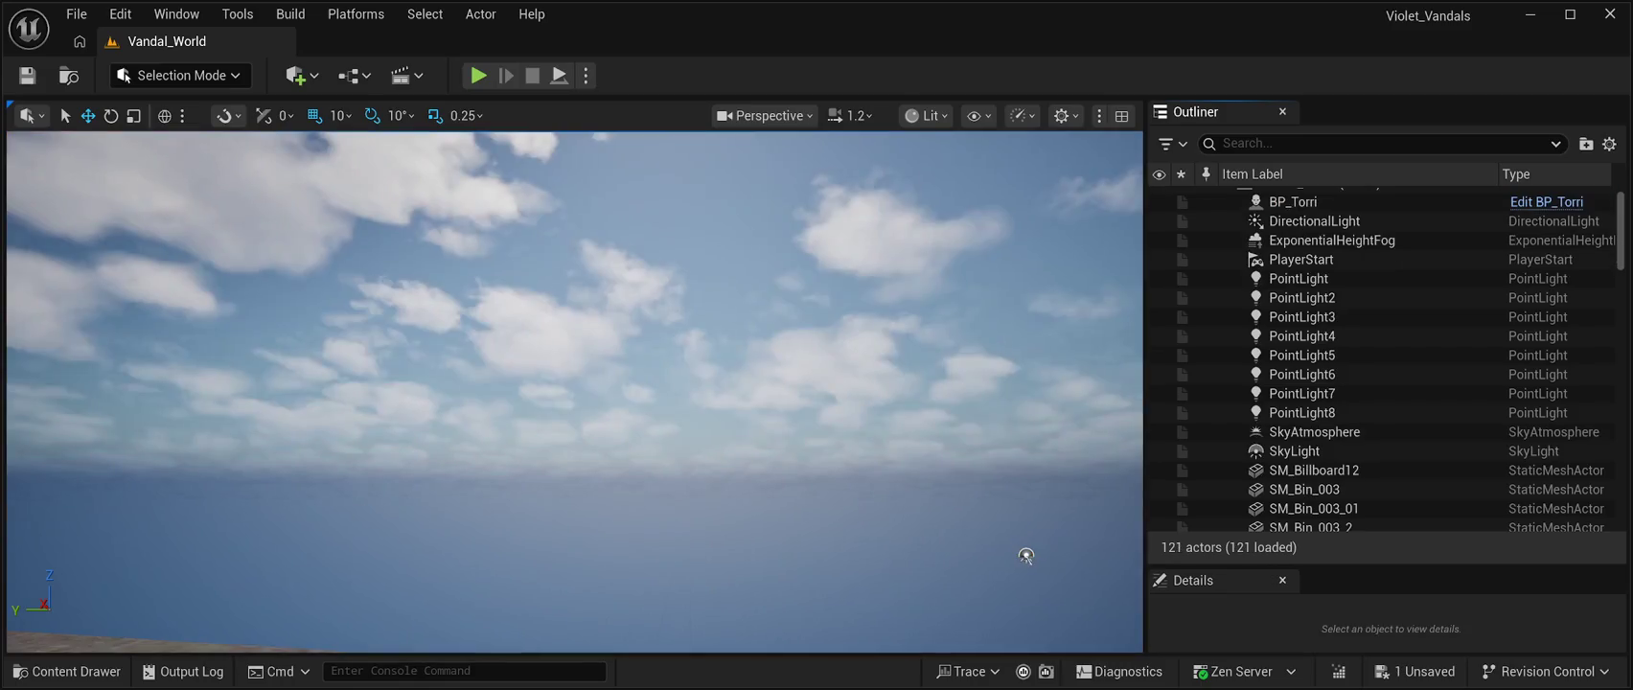
{"action": "key", "text": "ctrl+s"}
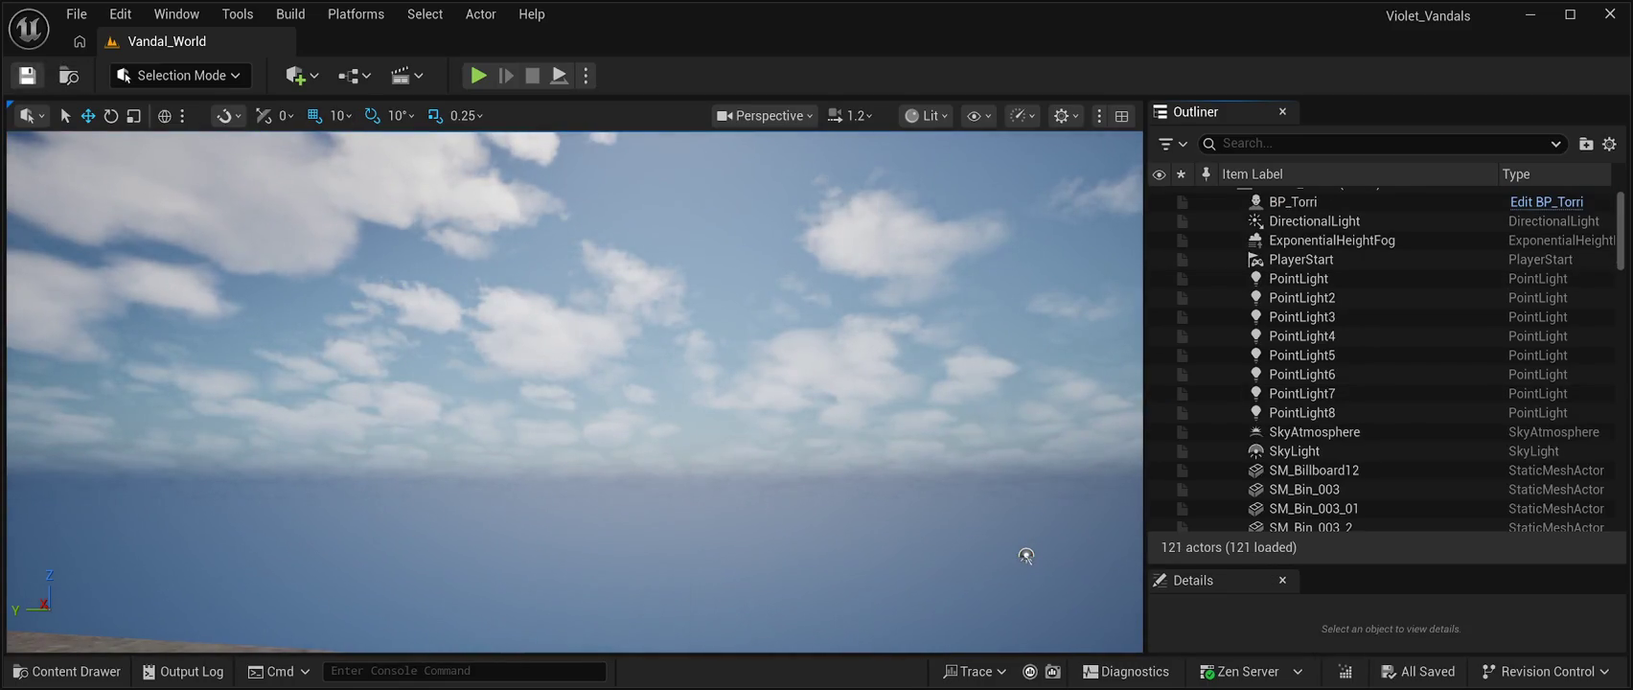
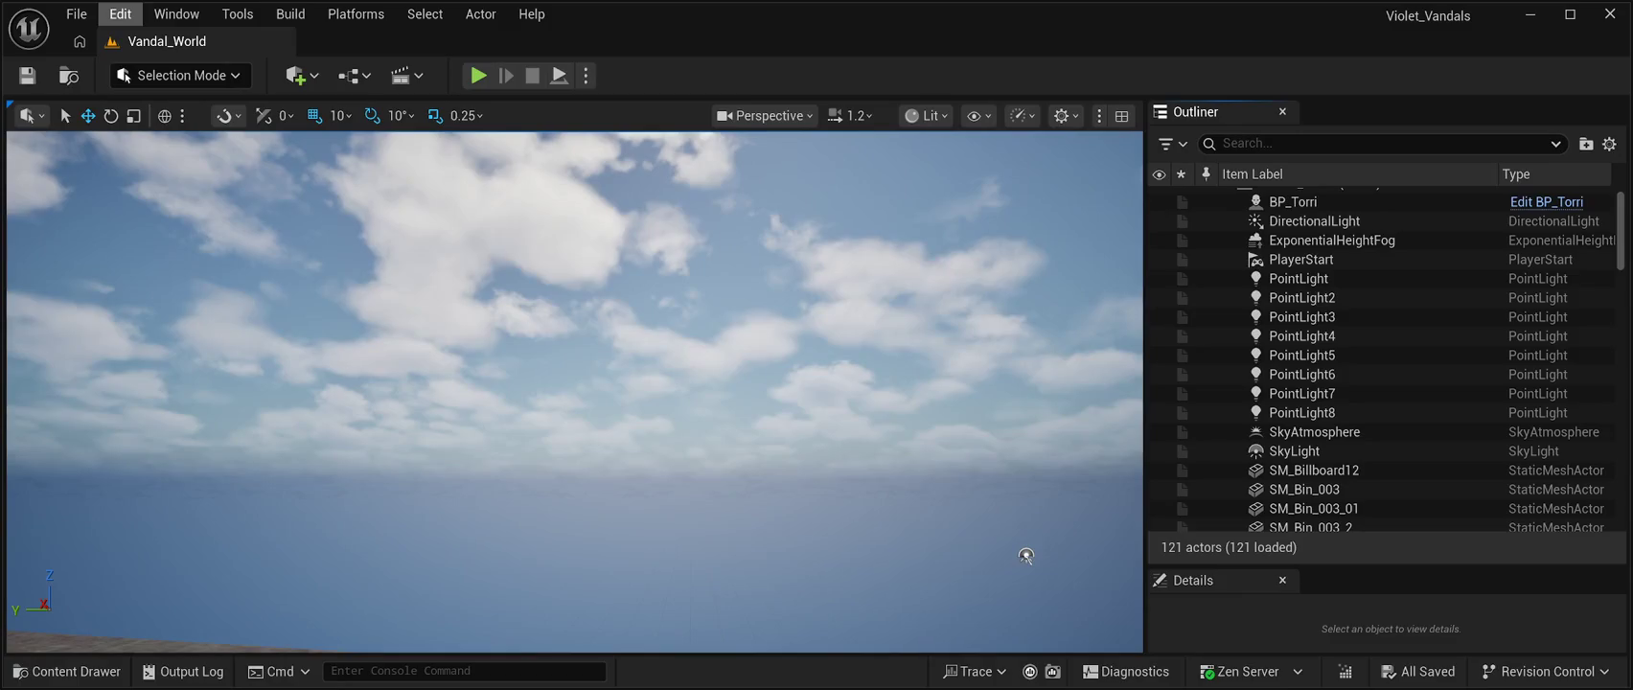
Open StarfieldFree > BluePrint in the Content Drawer and drag BP_Starfield_bgNebula_Free into the level
{"action": "left_click", "coordinate": [176, 13]}
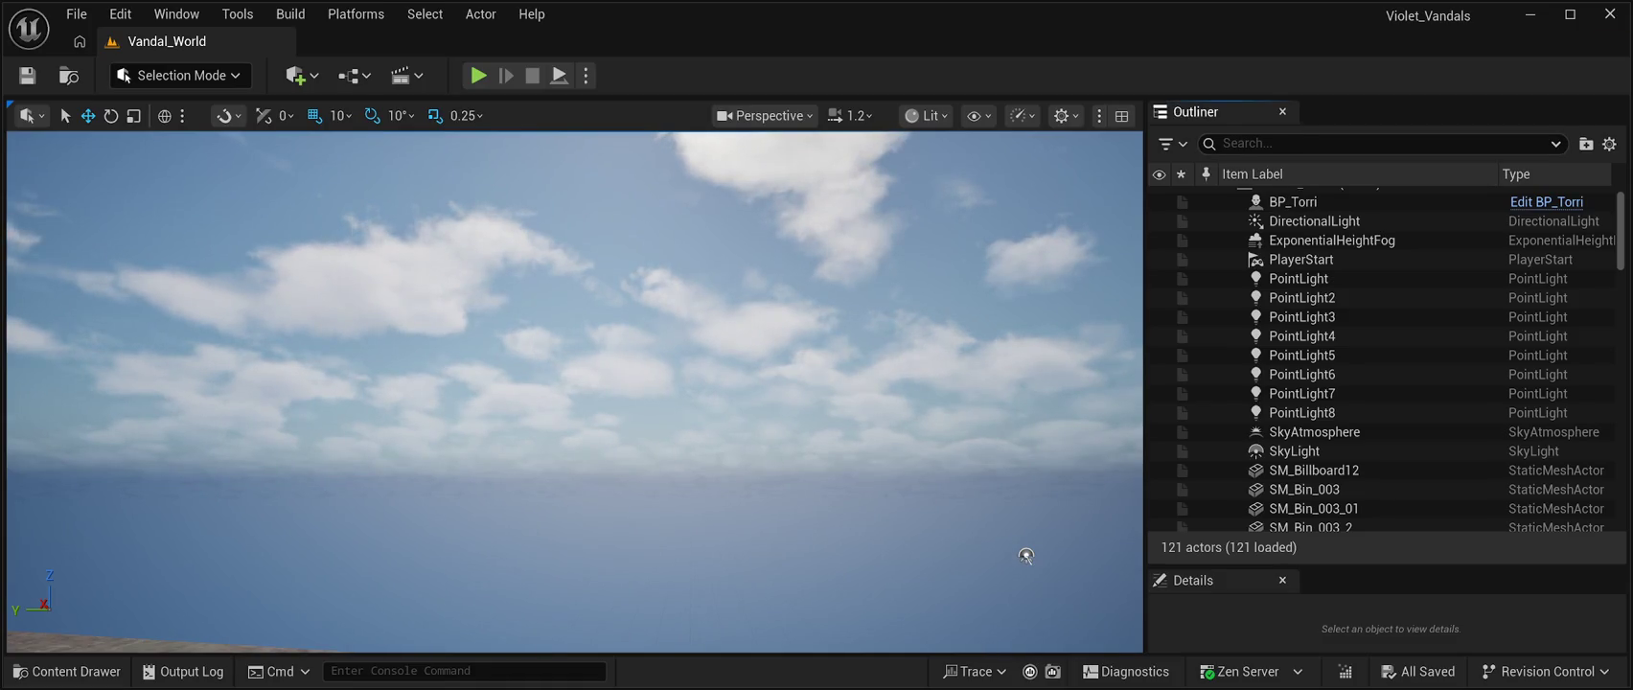
{"action": "key", "text": "ctrl+space"}
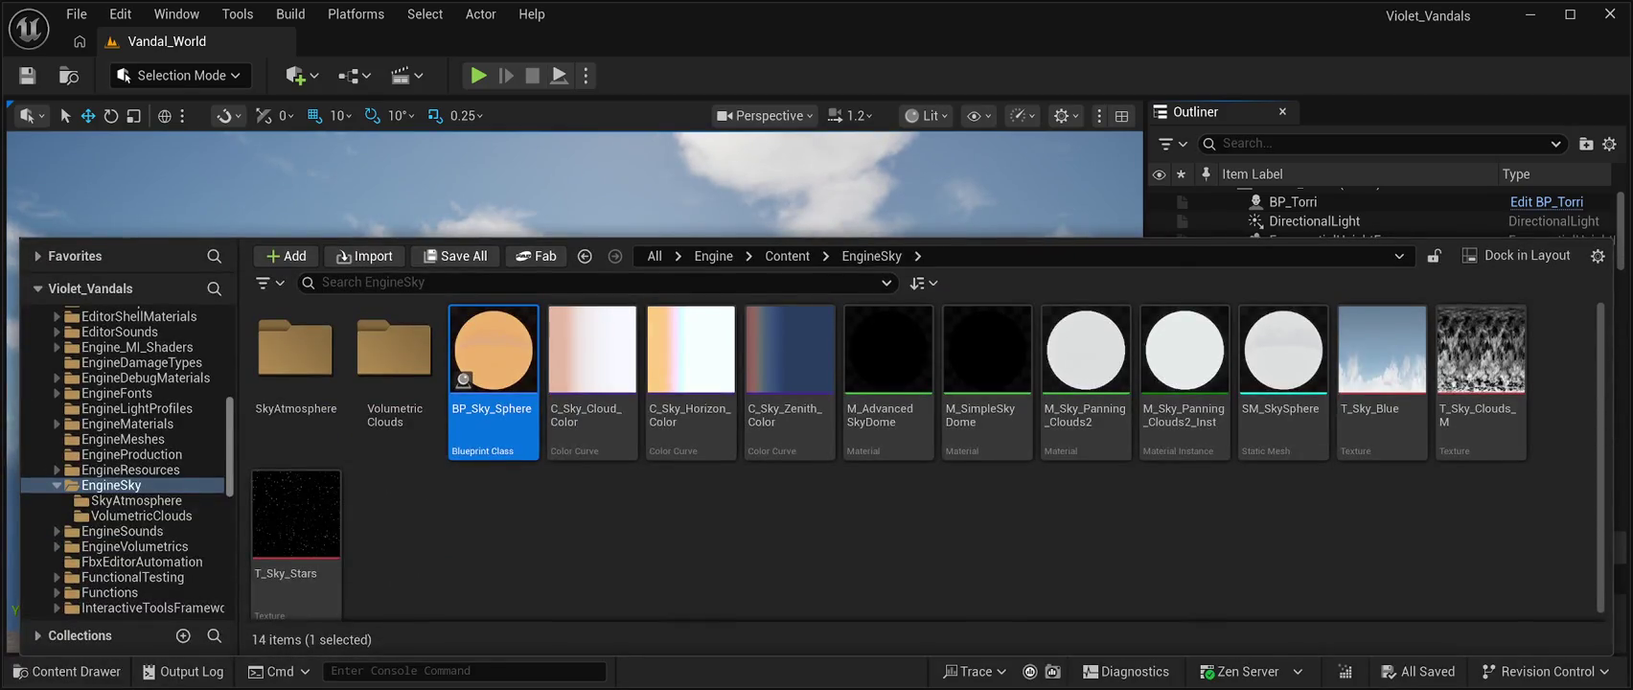
{"action": "scroll", "coordinate": [125, 460], "scroll_direction": "up", "scroll_amount": 10}
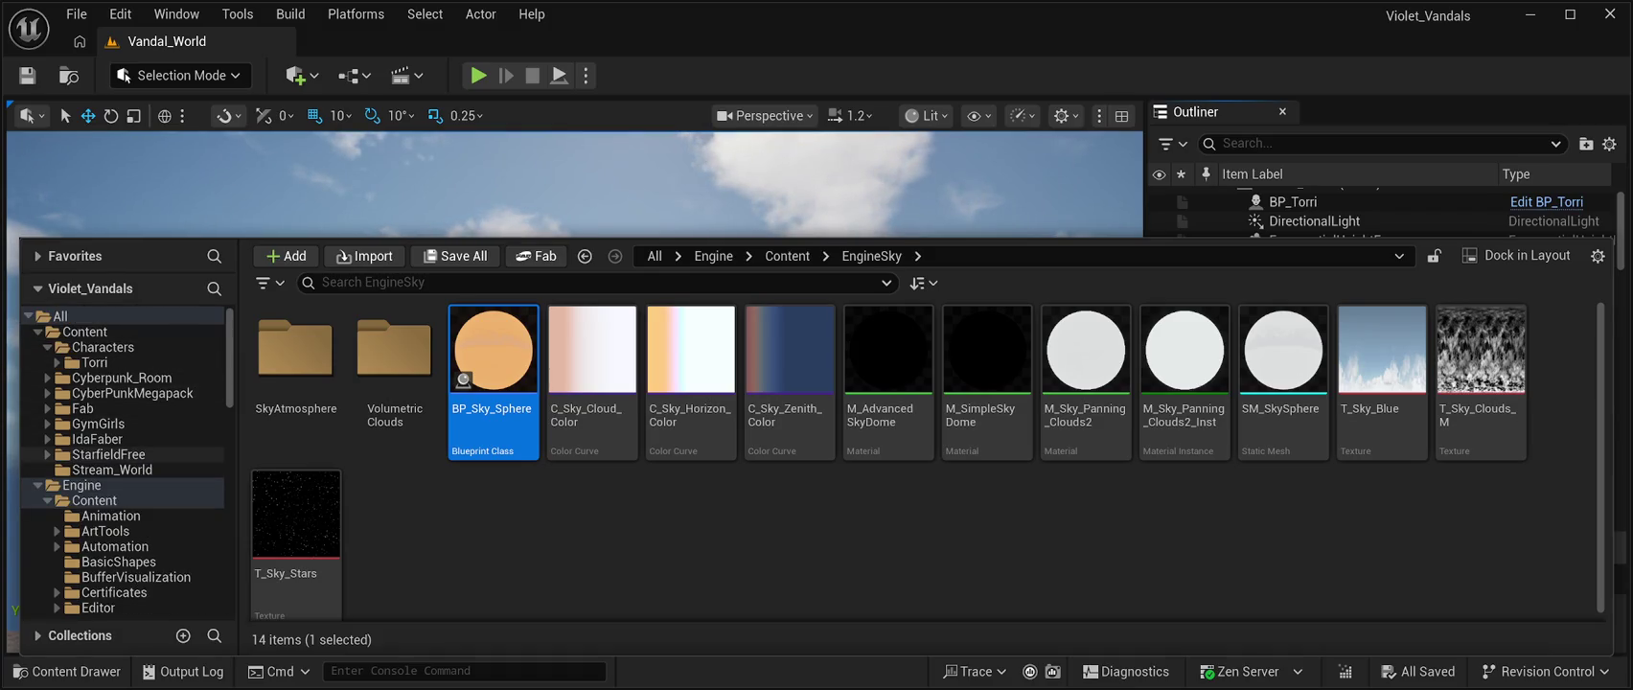
{"action": "left_click", "coordinate": [108, 454]}
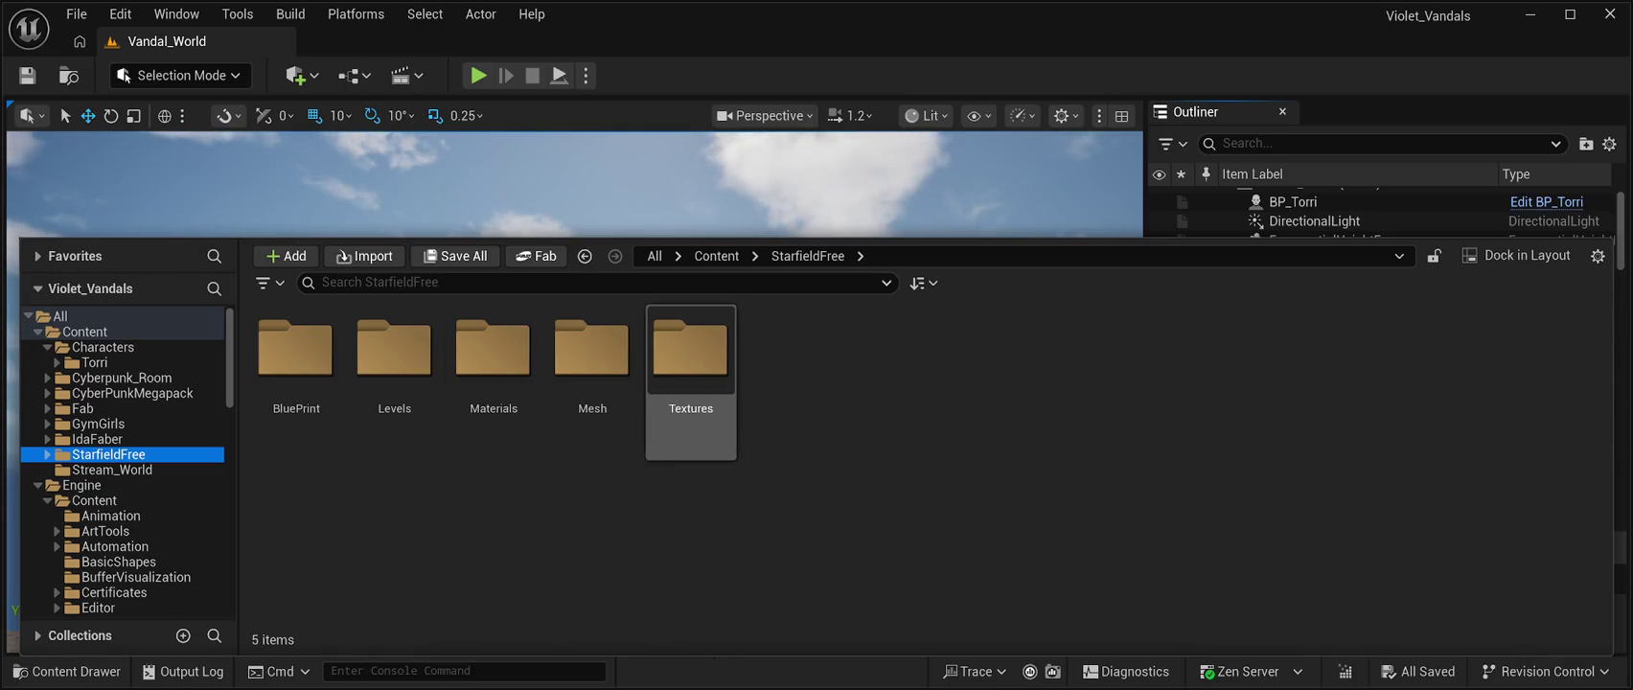
{"action": "double_click", "coordinate": [295, 350]}
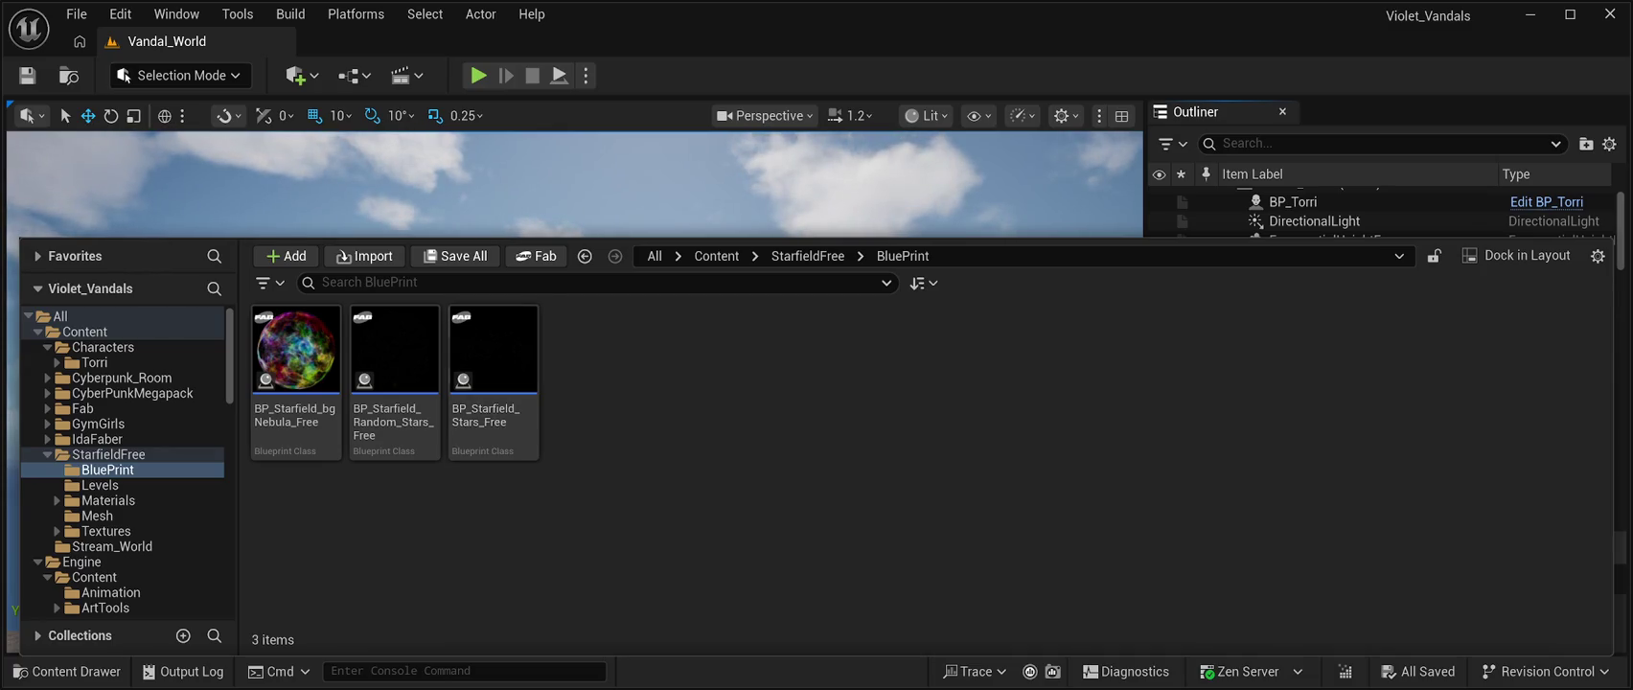
{"action": "left_click_drag", "start_coordinate": [295, 349], "coordinate": [1025, 556]}
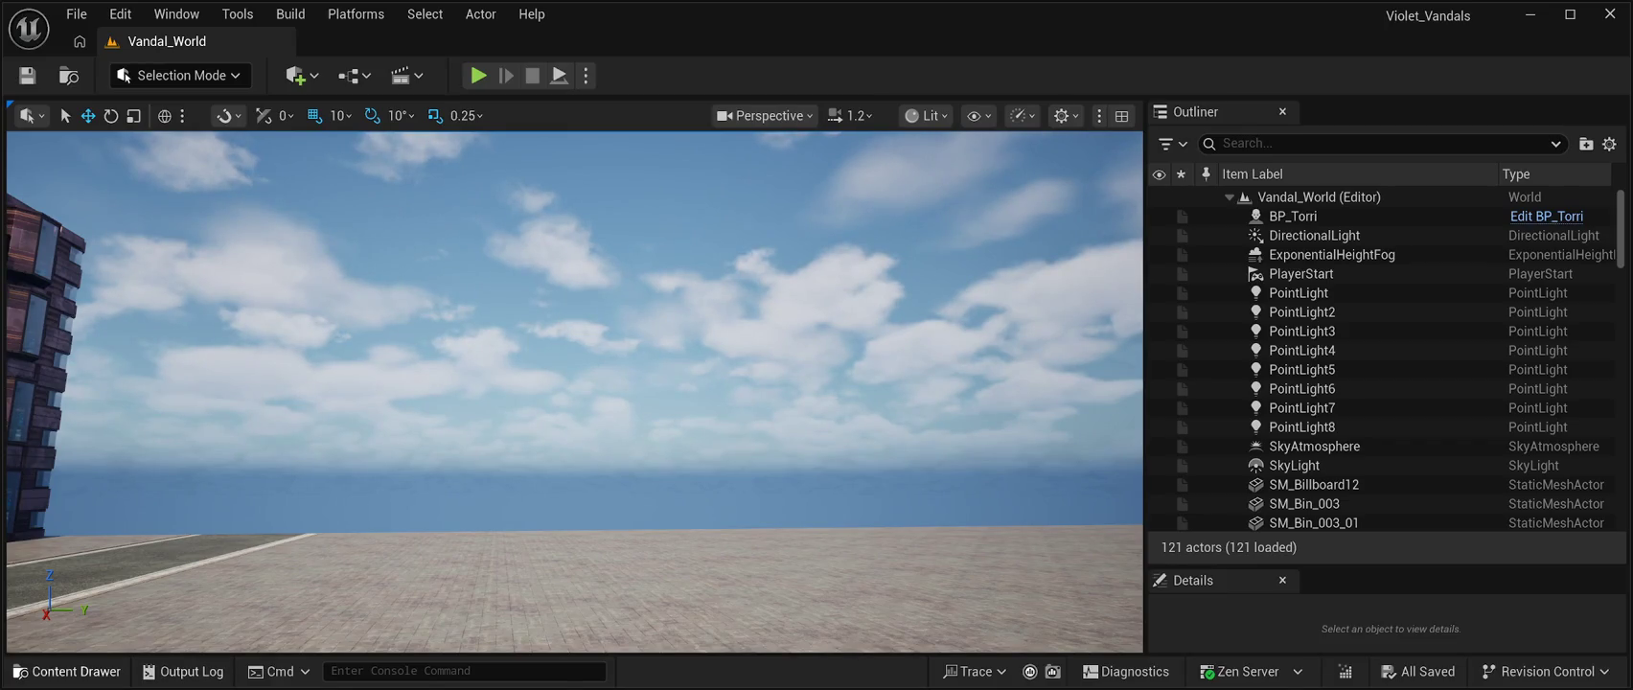
Reopen the Content Drawer and select the BP_Starfield_bgNebula_Free blueprint
{"action": "left_click", "coordinate": [67, 671]}
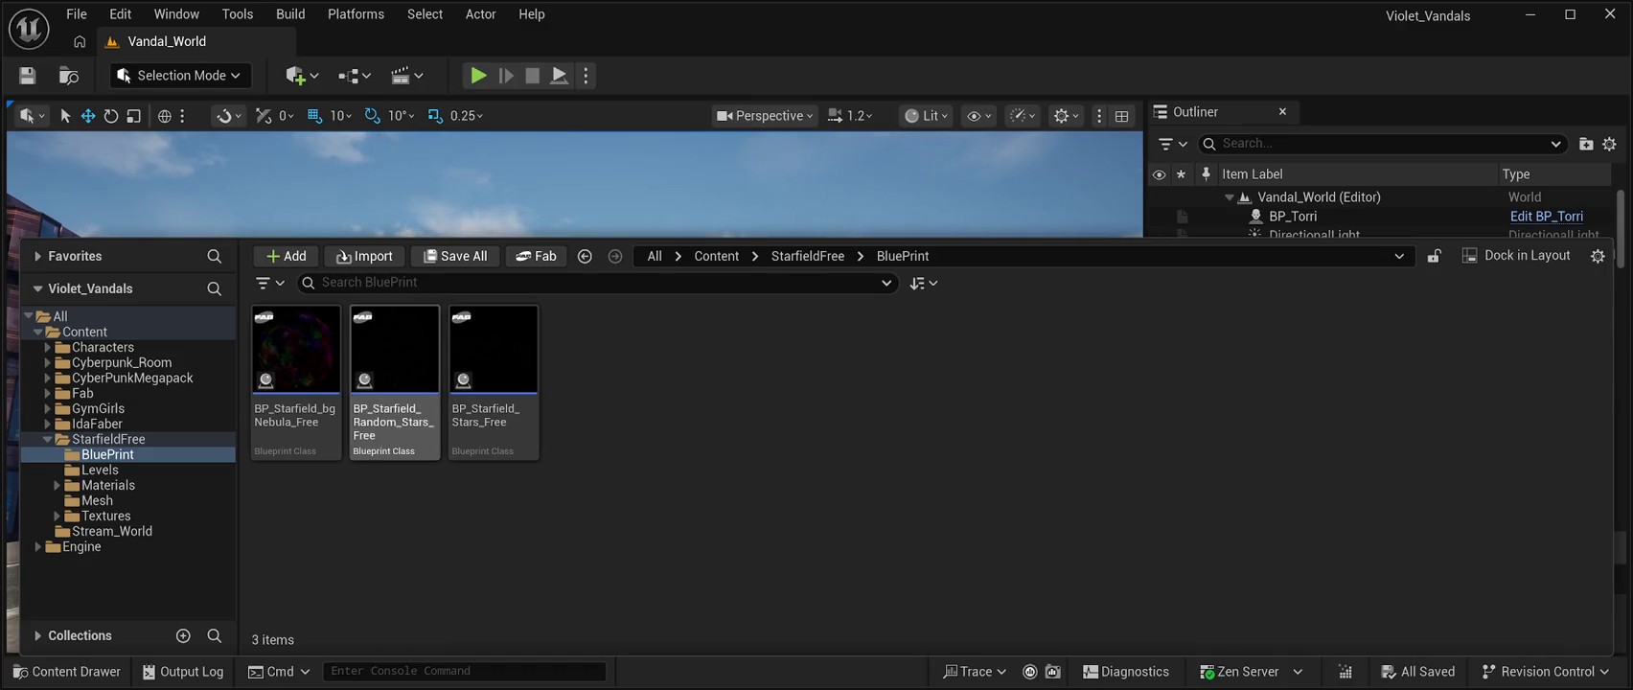
{"action": "left_click", "coordinate": [296, 354]}
Drop BP_Starfield_bgNebula_Free into the viewport and play to look around its nebula sky
{"action": "left_click_drag", "start_coordinate": [296, 355], "coordinate": [522, 251]}
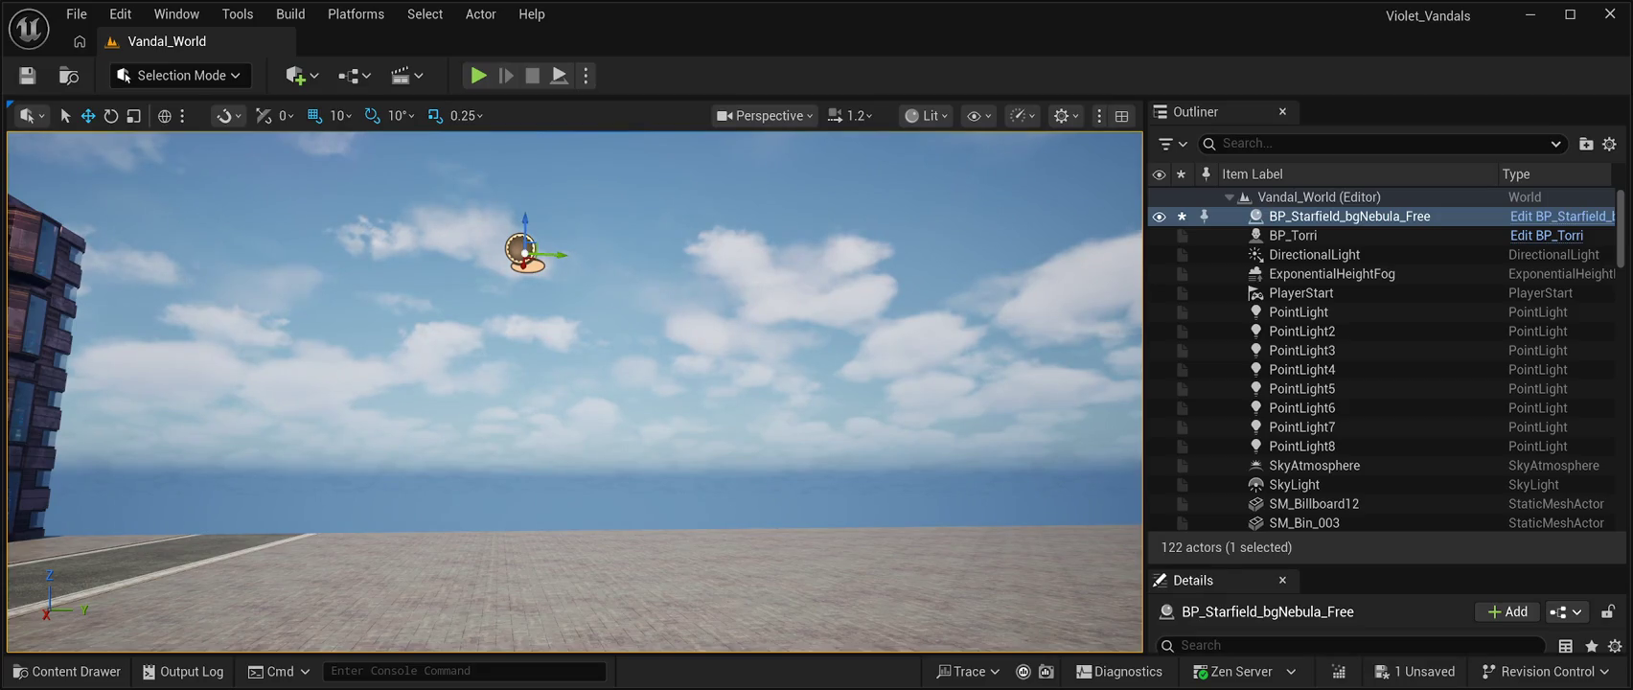
{"action": "mouse_move", "coordinate": [575, 391]}
{"action": "left_mouse_down"}
{"action": "mouse_move", "coordinate": [561, 343]}
{"action": "mouse_move", "coordinate": [568, 361]}
{"action": "mouse_move", "coordinate": [422, 180]}
{"action": "mouse_move", "coordinate": [417, 240]}
{"action": "left_mouse_up"}
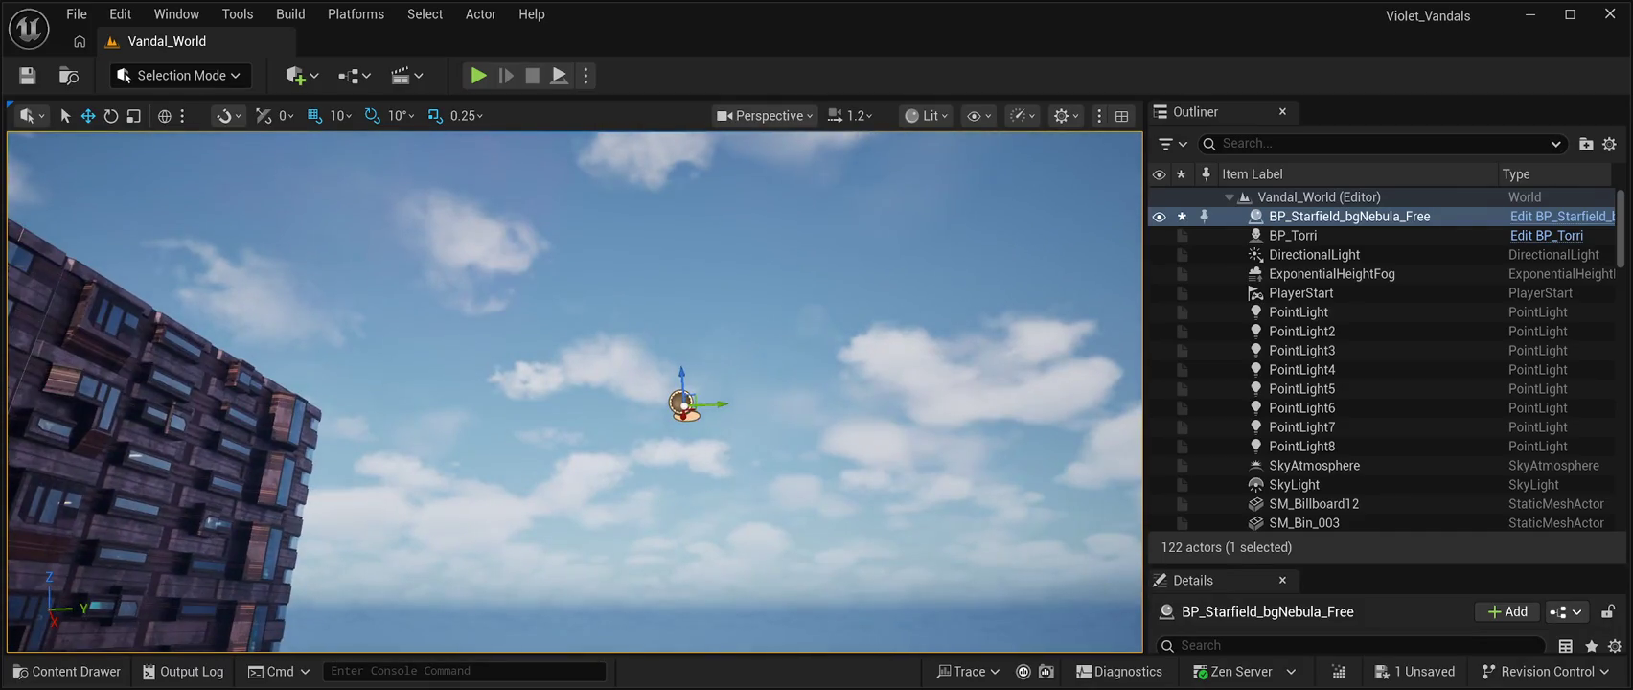
{"action": "left_click", "coordinate": [559, 75]}
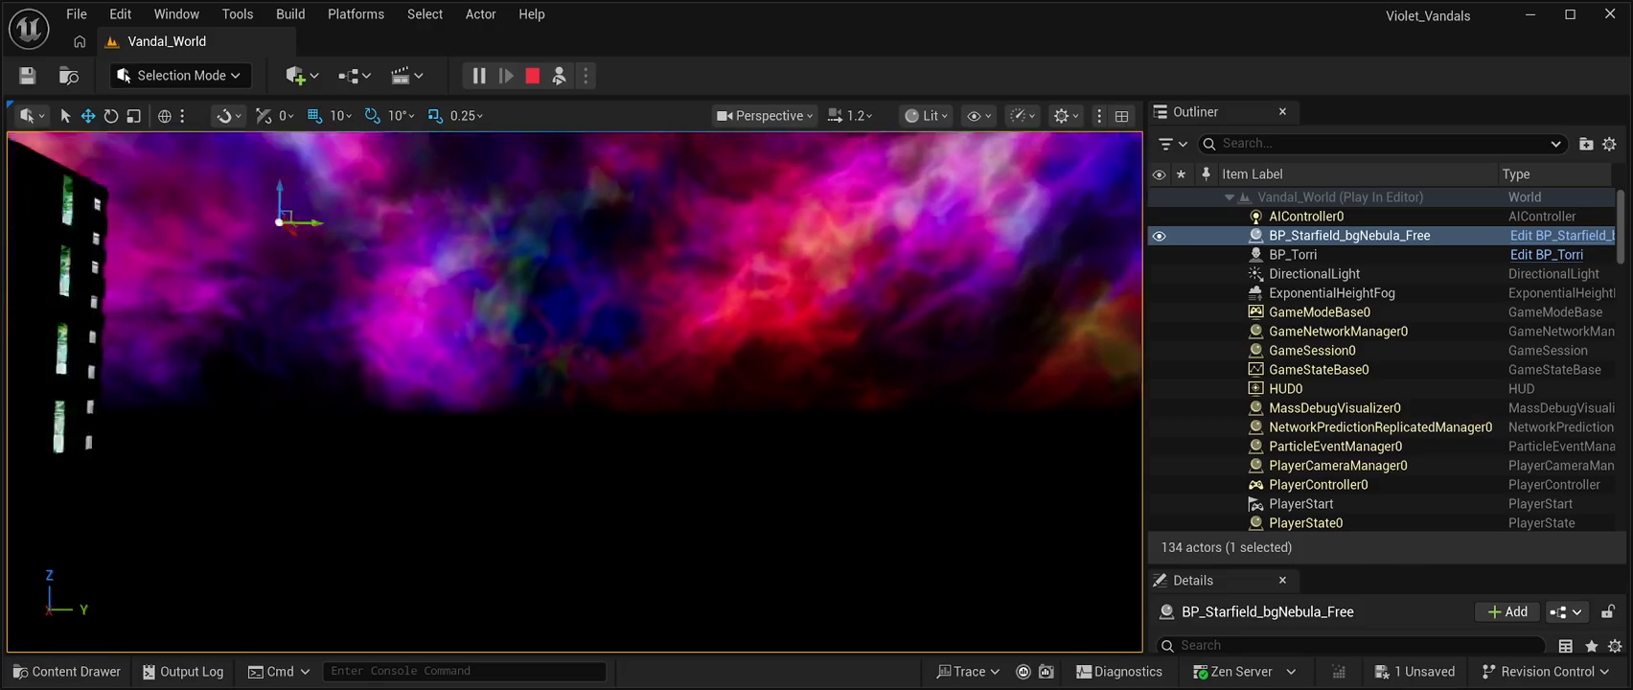
{"action": "mouse_move", "coordinate": [575, 391]}
{"action": "left_mouse_down"}
{"action": "mouse_move", "coordinate": [96, 401]}
{"action": "mouse_move", "coordinate": [96, 288]}
{"action": "left_mouse_up"}
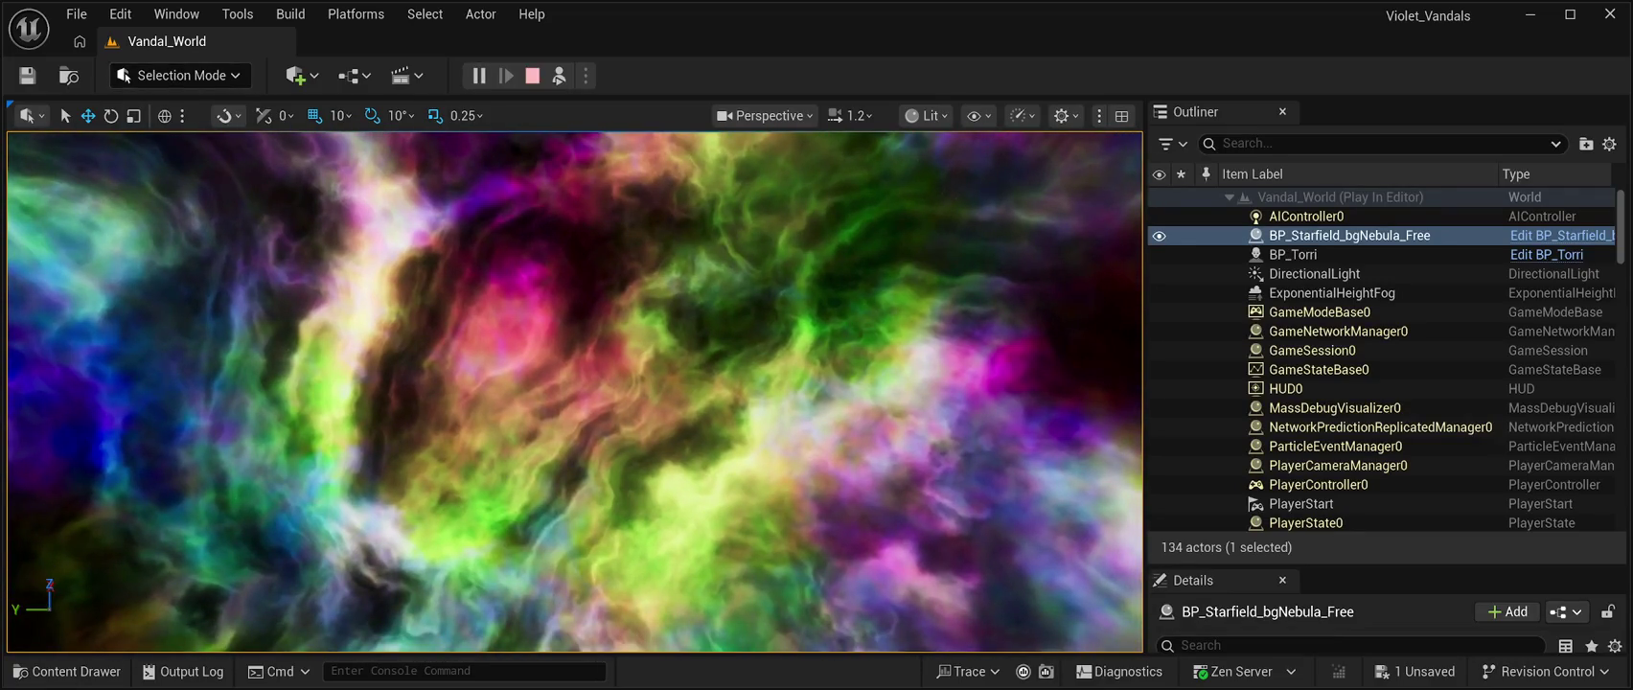
{"action": "left_click", "coordinate": [532, 76]}
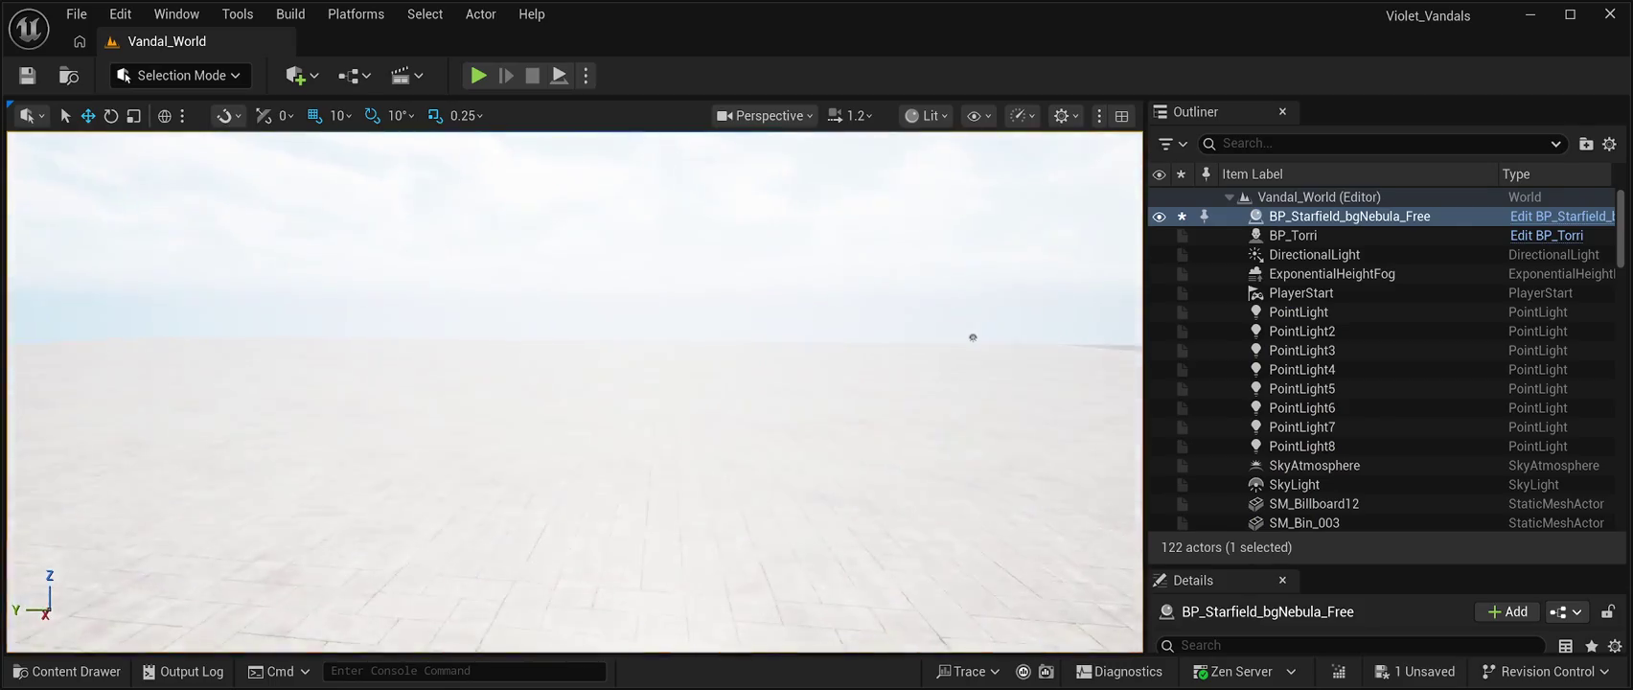
Turn the view back to the ground and resize the Outliner/Details split around the placed actor
{"action": "left_click_drag", "start_coordinate": [968, 317], "coordinate": [1054, 250]}
{"action": "left_click_drag", "start_coordinate": [575, 392], "coordinate": [475, 416]}
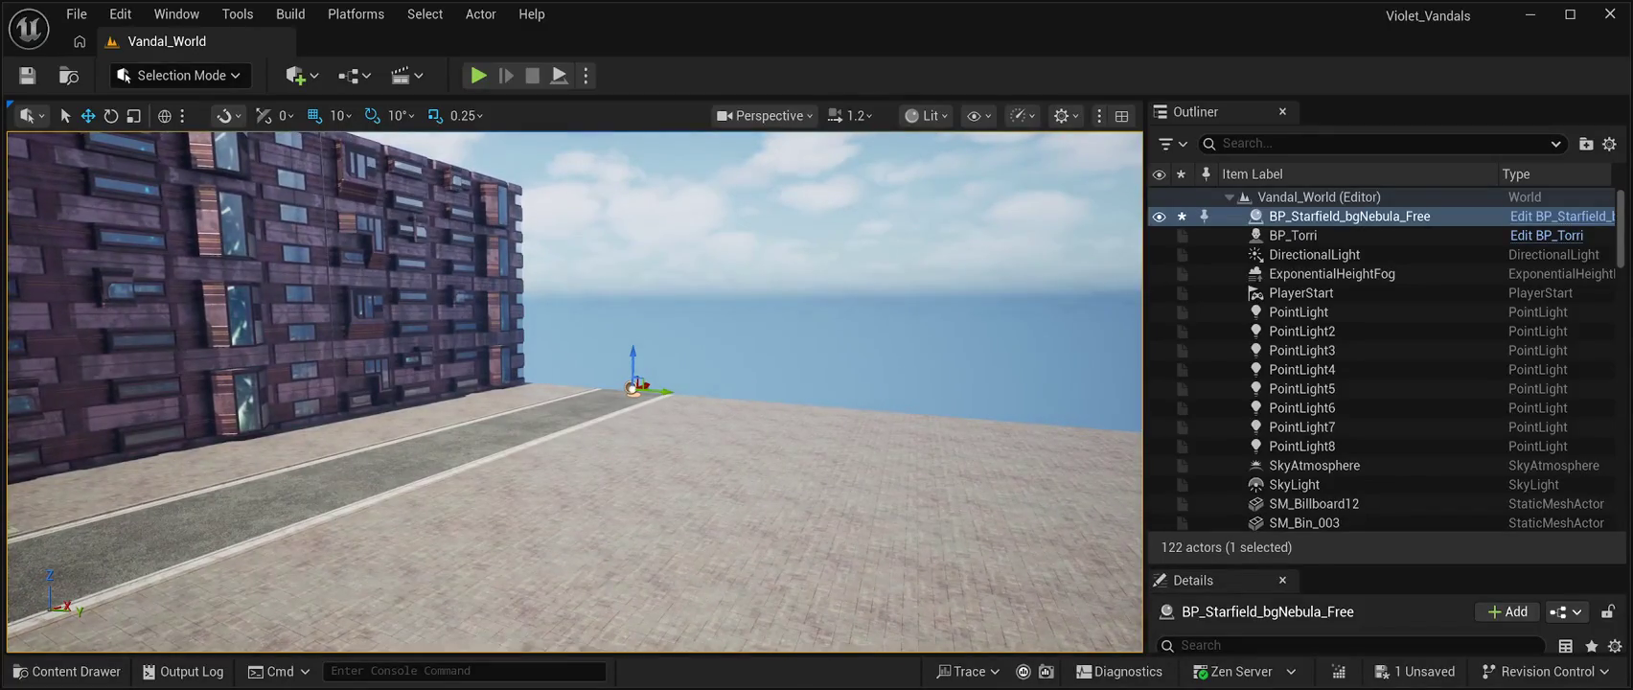
{"action": "left_click_drag", "start_coordinate": [1193, 567], "coordinate": [1193, 251]}
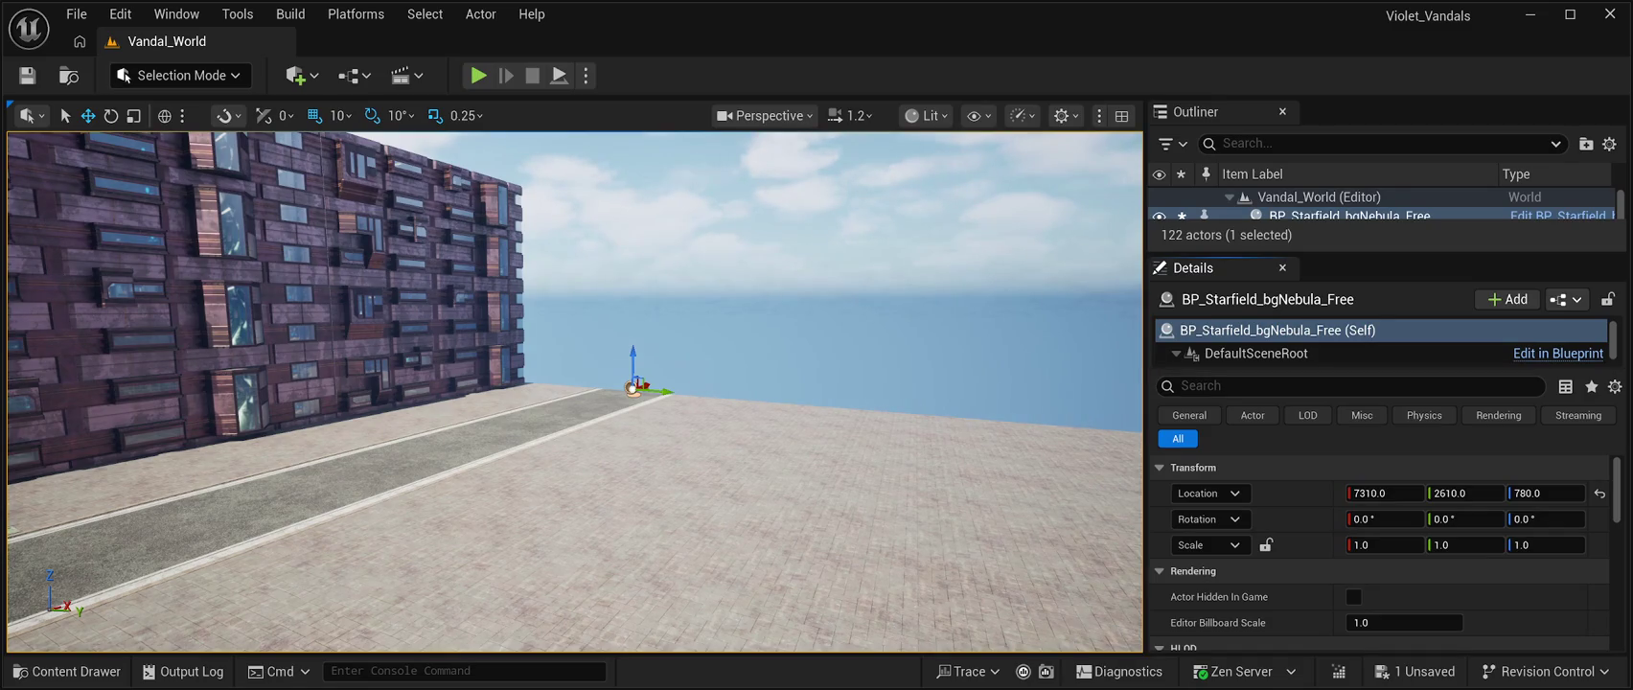
{"action": "left_click_drag", "start_coordinate": [1389, 251], "coordinate": [1390, 423]}
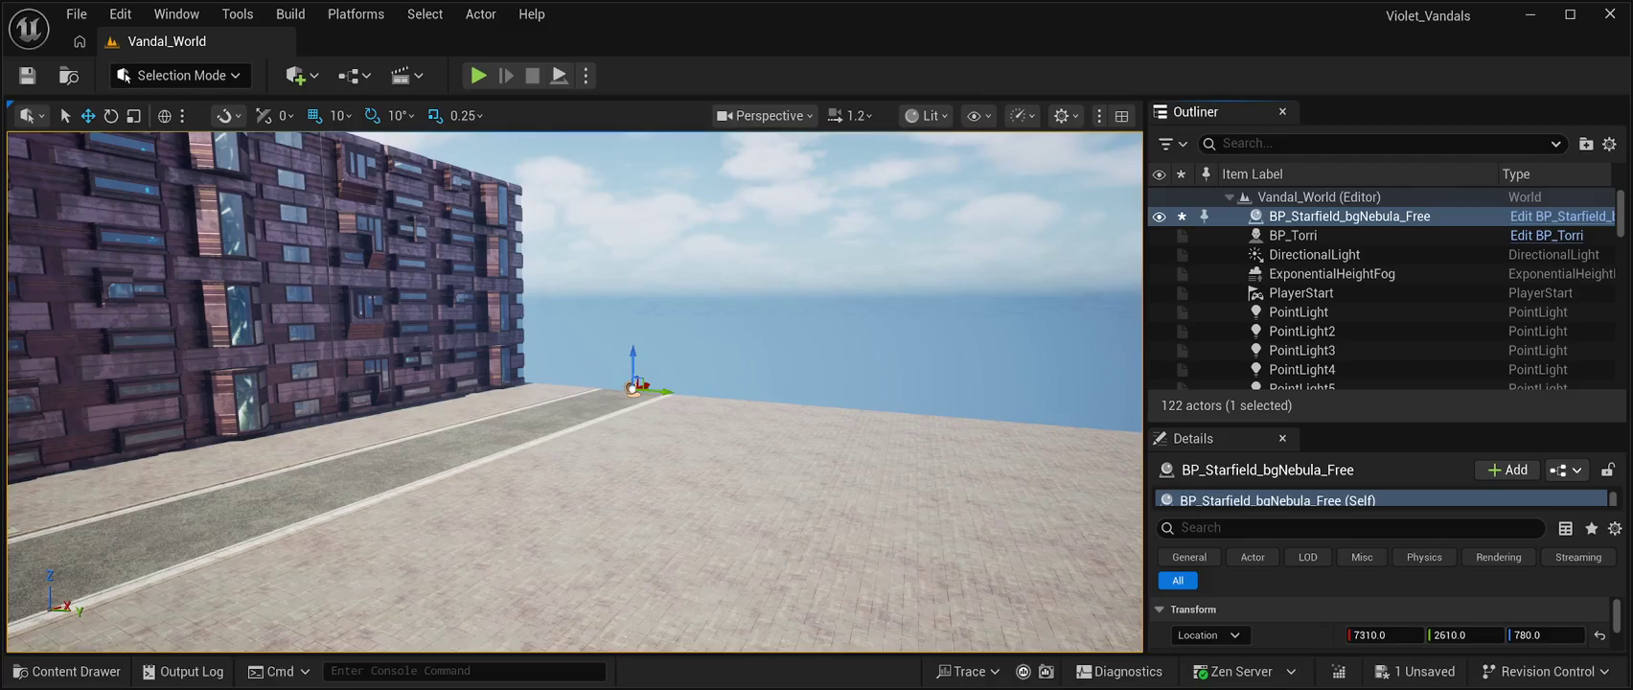
Replace the nebula sphere with BP_Starfield_Random_Stars_Free in the level
{"action": "key", "text": "Delete"}
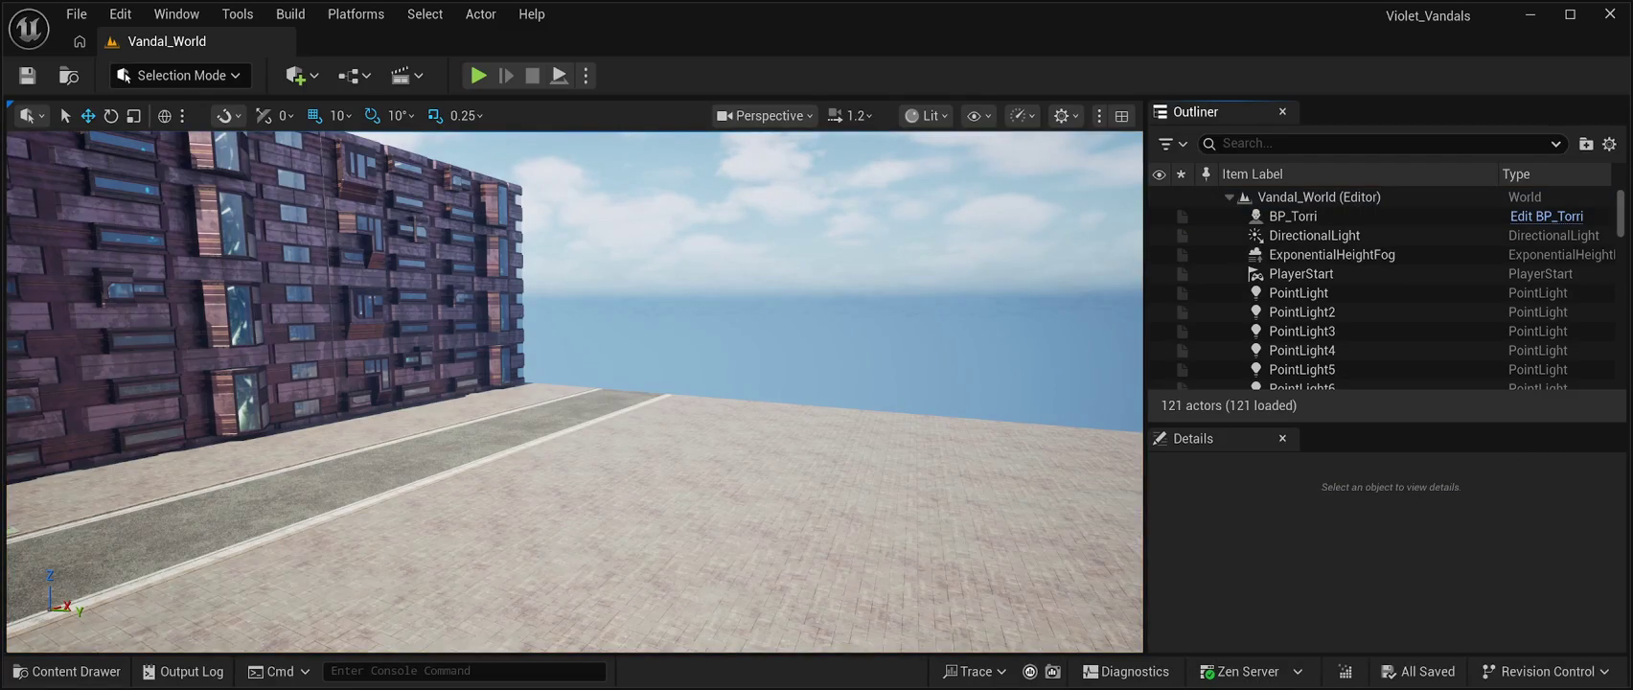
{"action": "left_click", "coordinate": [67, 671]}
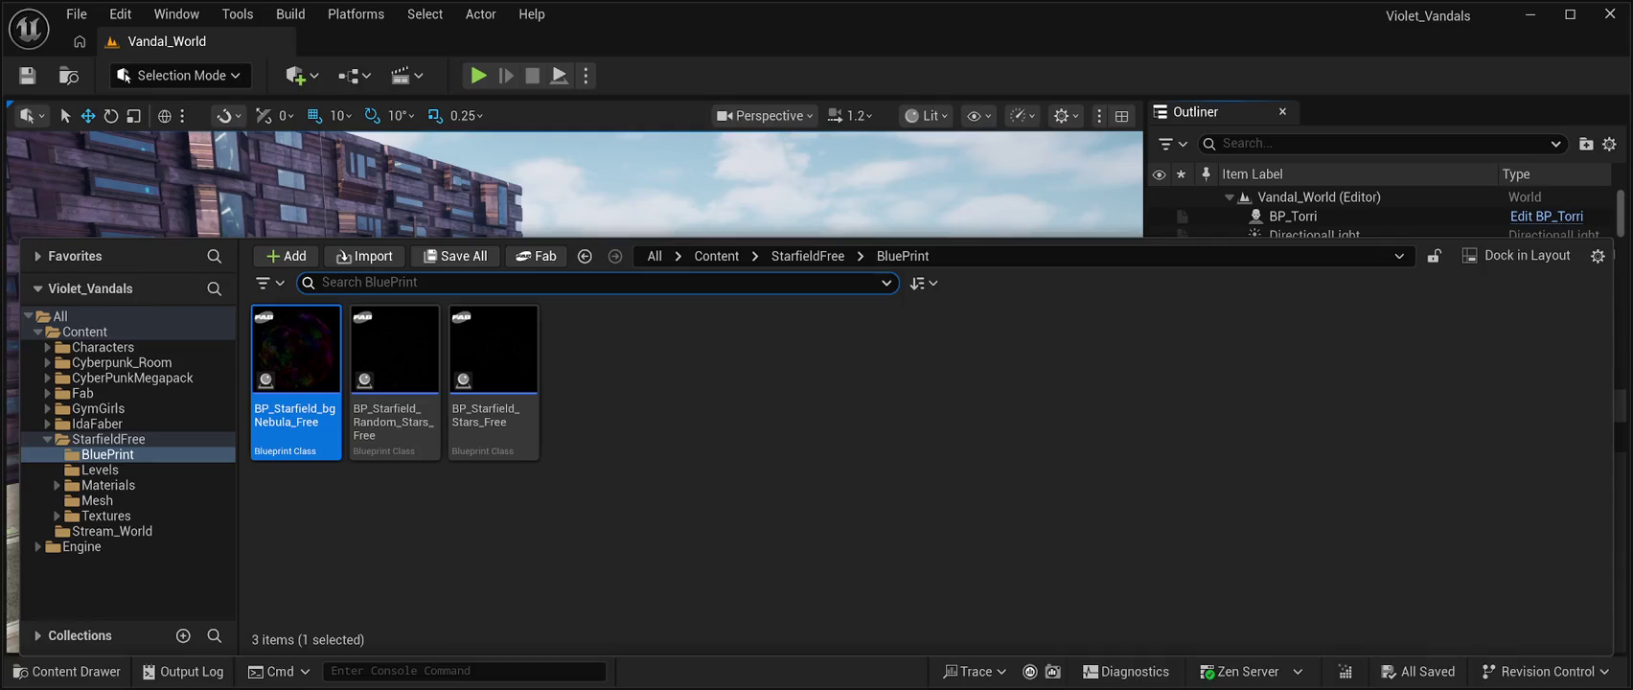
{"action": "mouse_move", "coordinate": [394, 364]}
{"action": "left_mouse_down"}
{"action": "mouse_move", "coordinate": [575, 191]}
{"action": "mouse_move", "coordinate": [652, 216]}
{"action": "mouse_move", "coordinate": [666, 257]}
{"action": "mouse_move", "coordinate": [655, 379]}
{"action": "left_mouse_up"}
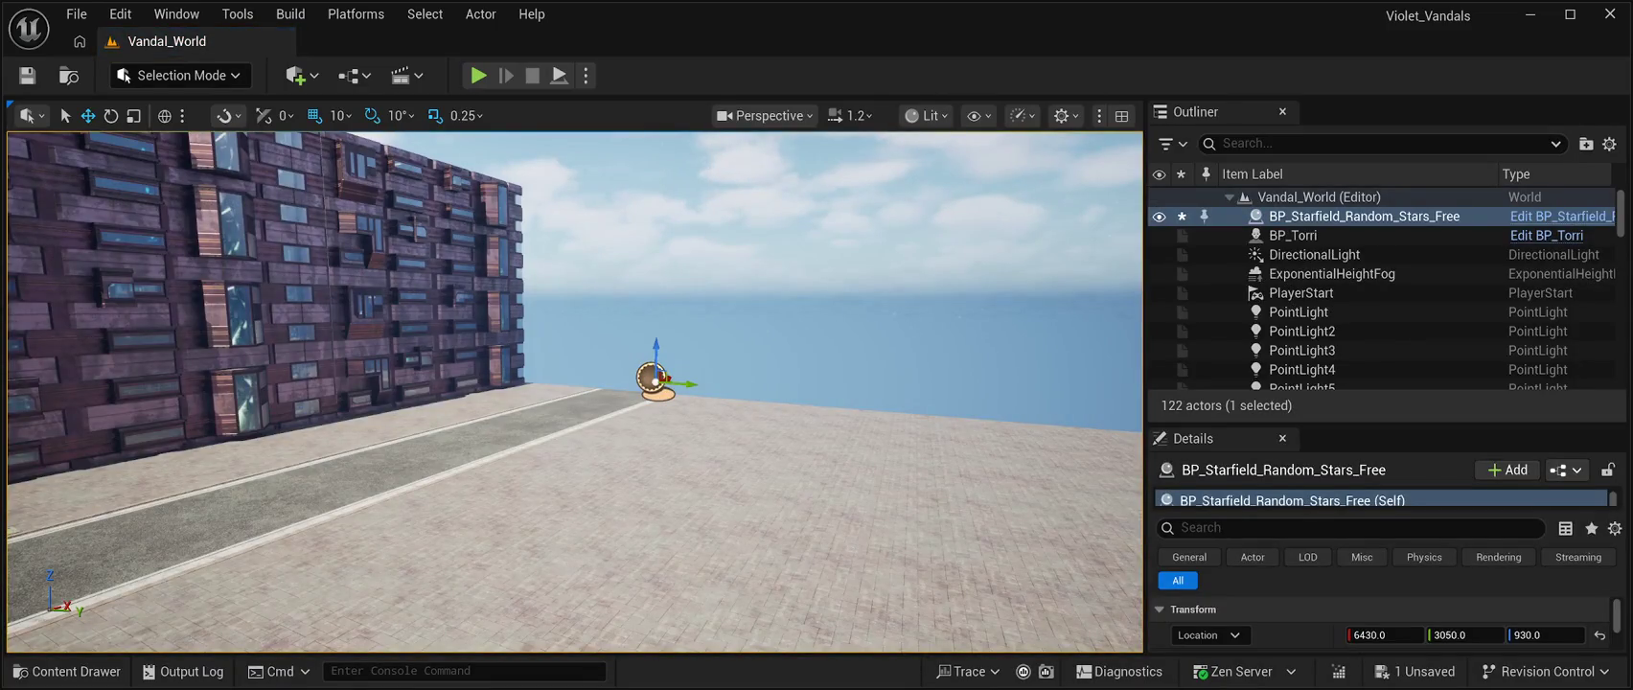
Preview the random-stars sky in play, then delete that actor
{"action": "key", "text": "alt+p"}
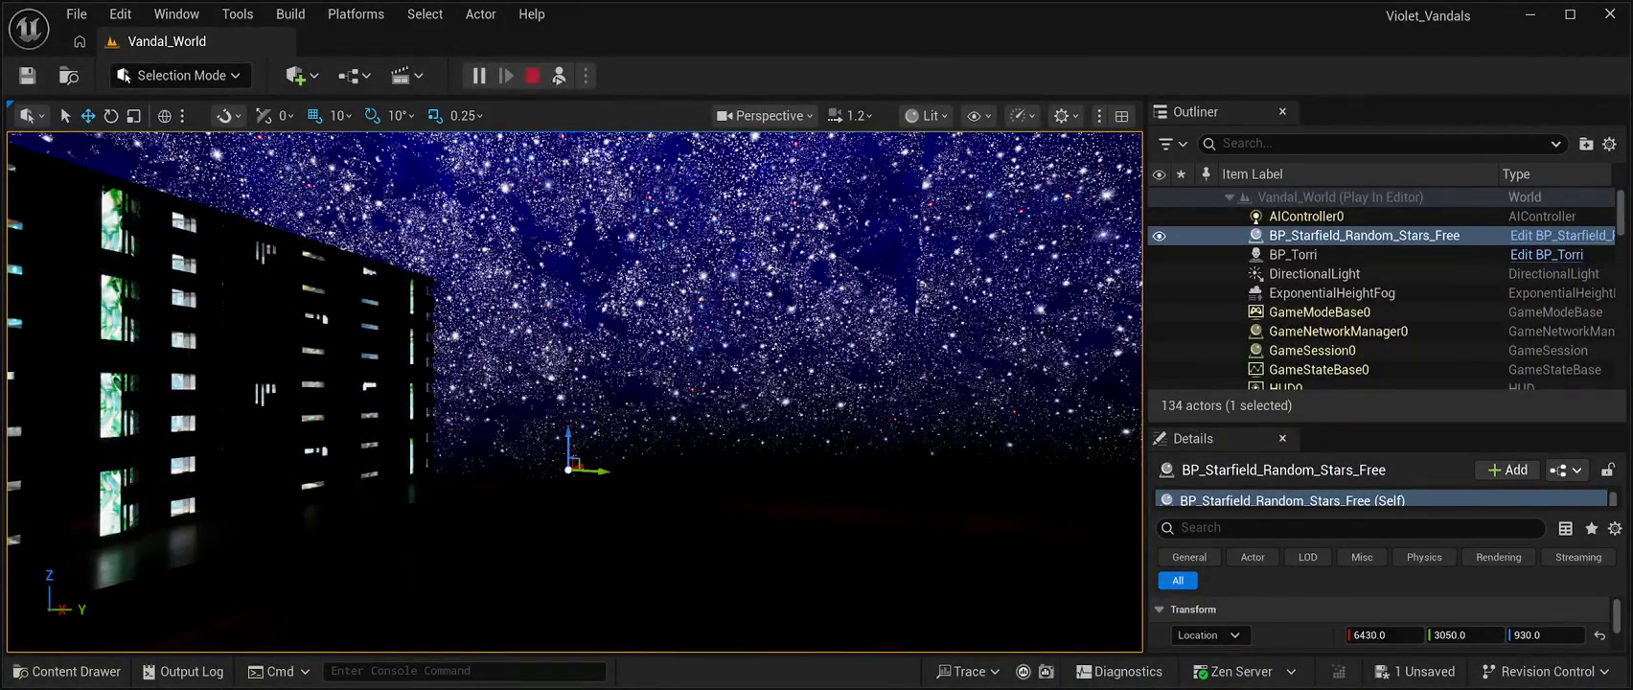
{"action": "key", "text": "Escape"}
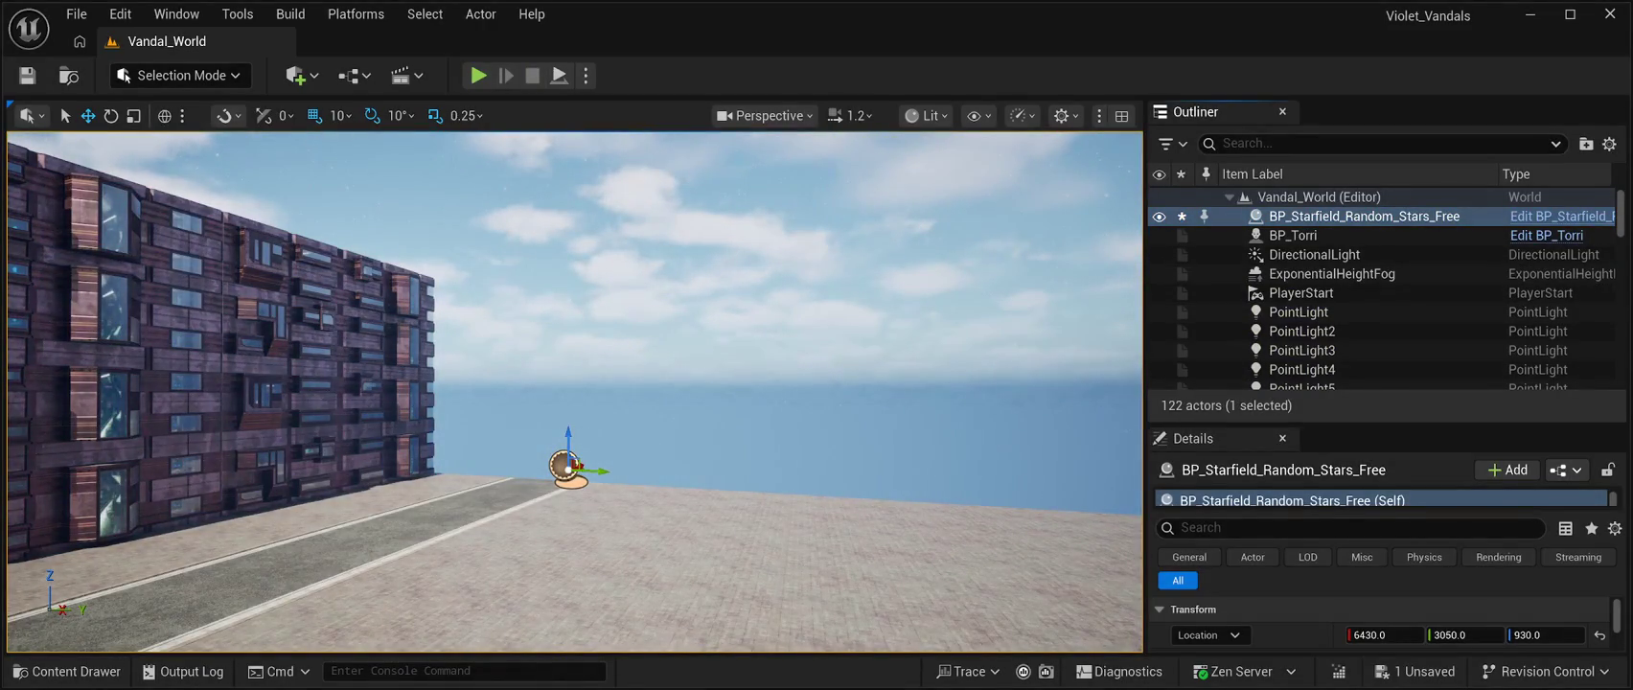
{"action": "key", "text": "Delete"}
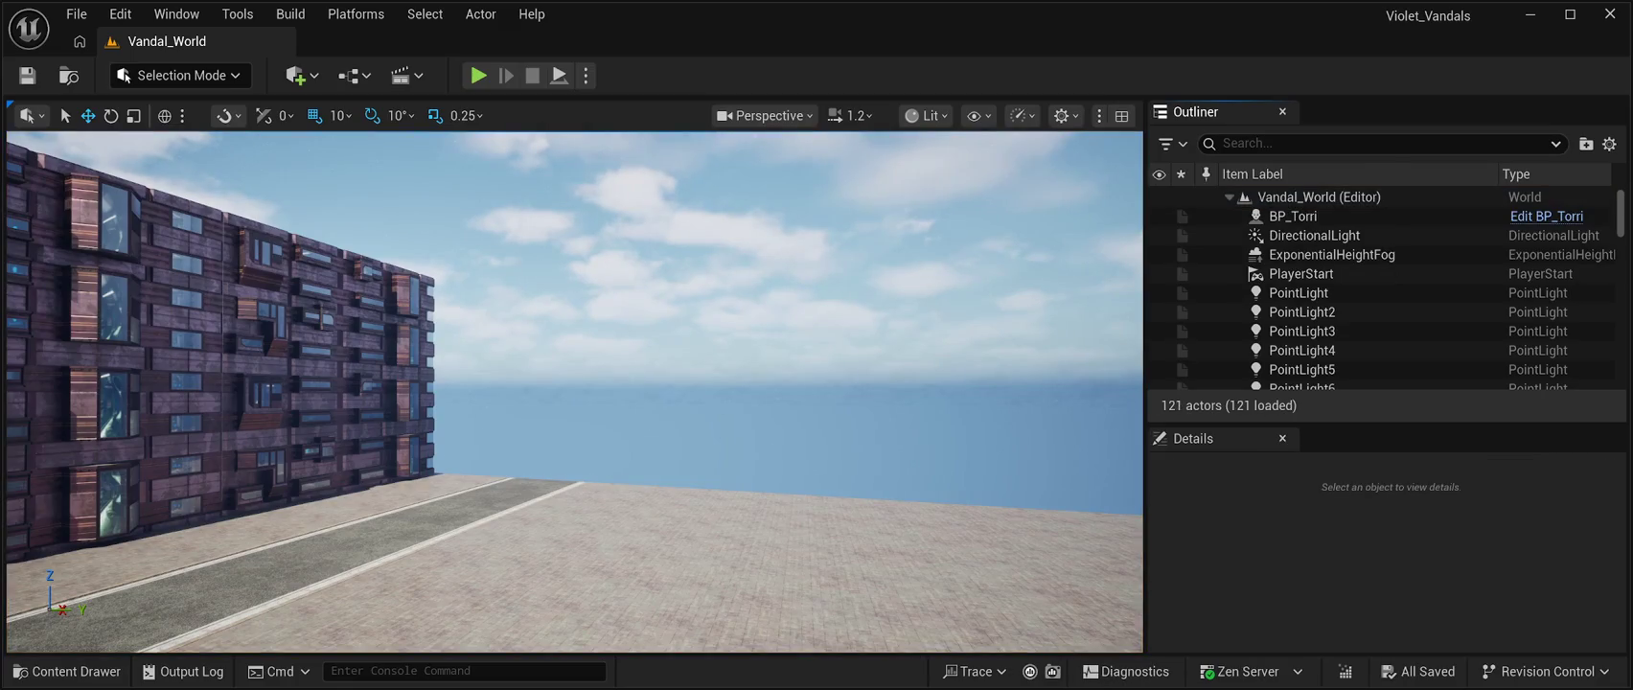
Place the BP_Starfield_Stars_Free blueprint into the level
{"action": "key", "text": "ctrl+space"}
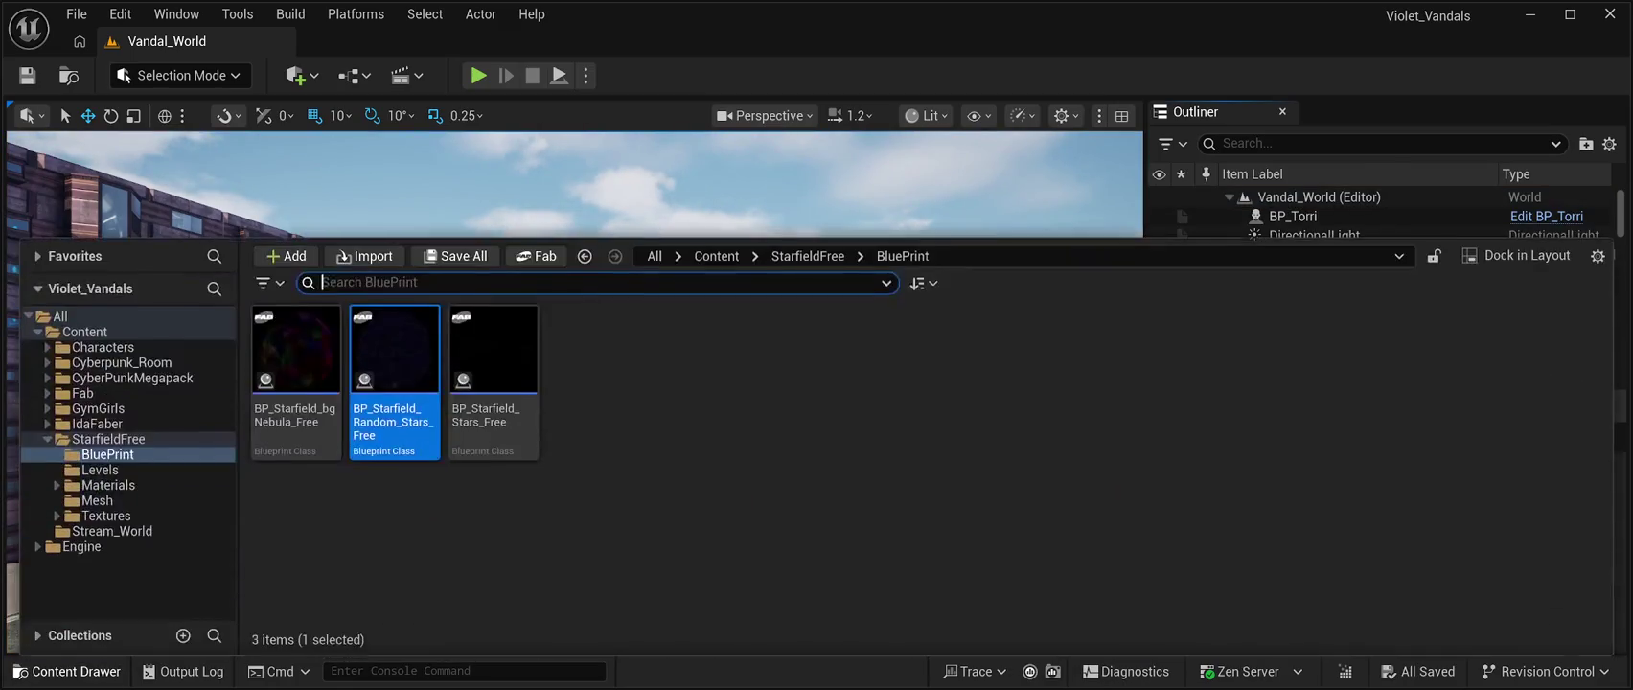
{"action": "left_click", "coordinate": [494, 383]}
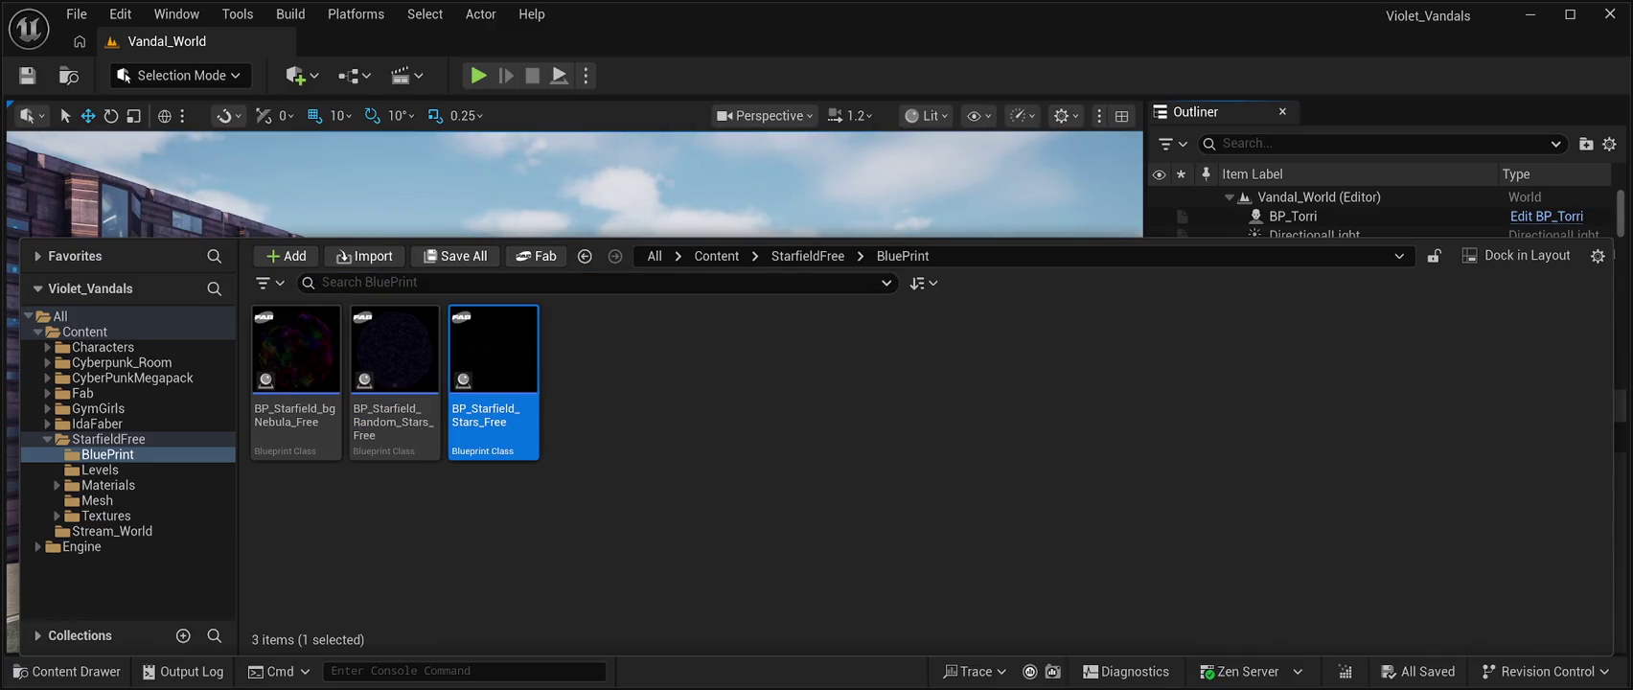
{"action": "mouse_move", "coordinate": [493, 384]}
{"action": "left_mouse_down"}
{"action": "mouse_move", "coordinate": [713, 266]}
{"action": "mouse_move", "coordinate": [649, 398]}
{"action": "left_mouse_up"}
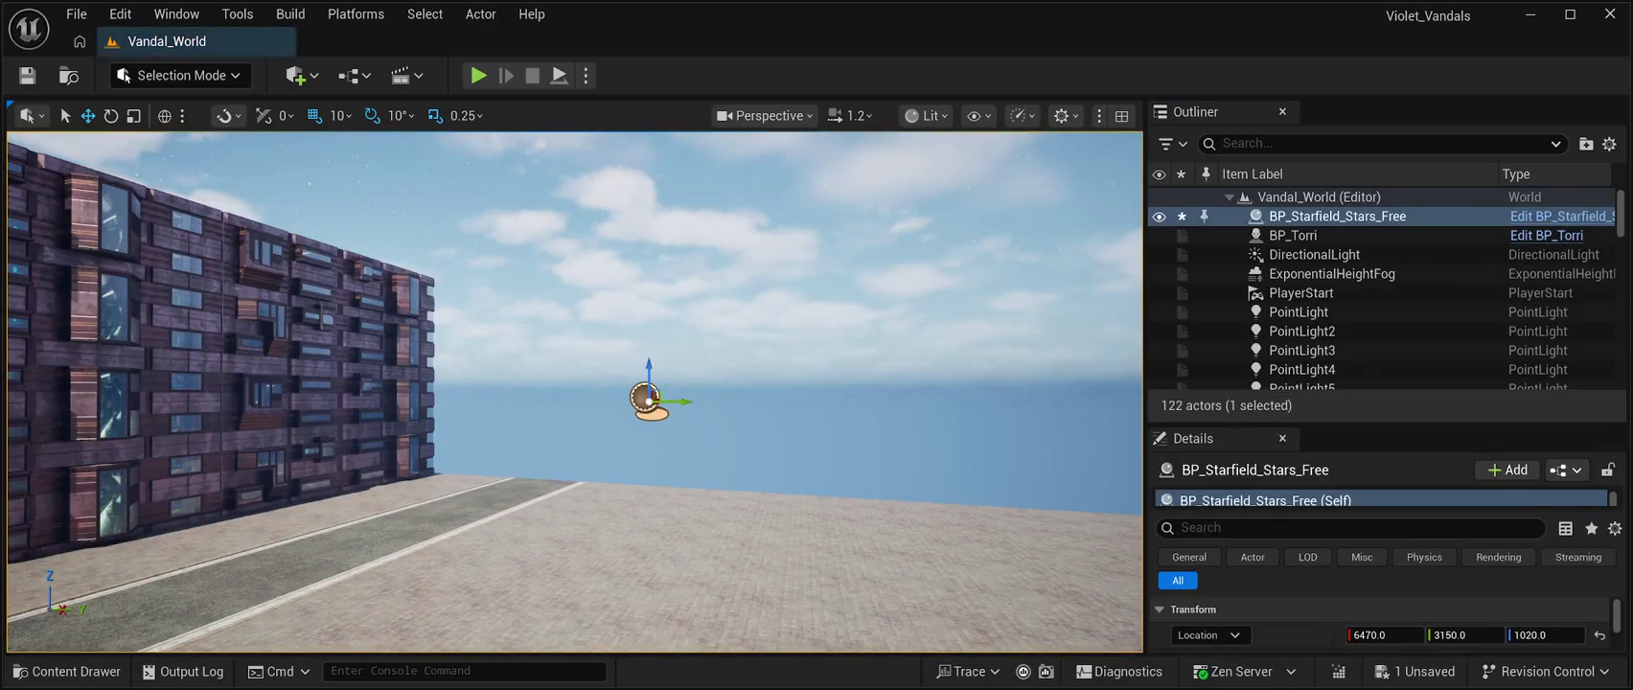
Preview the plain stars in a simulation, then delete BP_Starfield_Stars_Free
{"action": "left_click", "coordinate": [559, 76]}
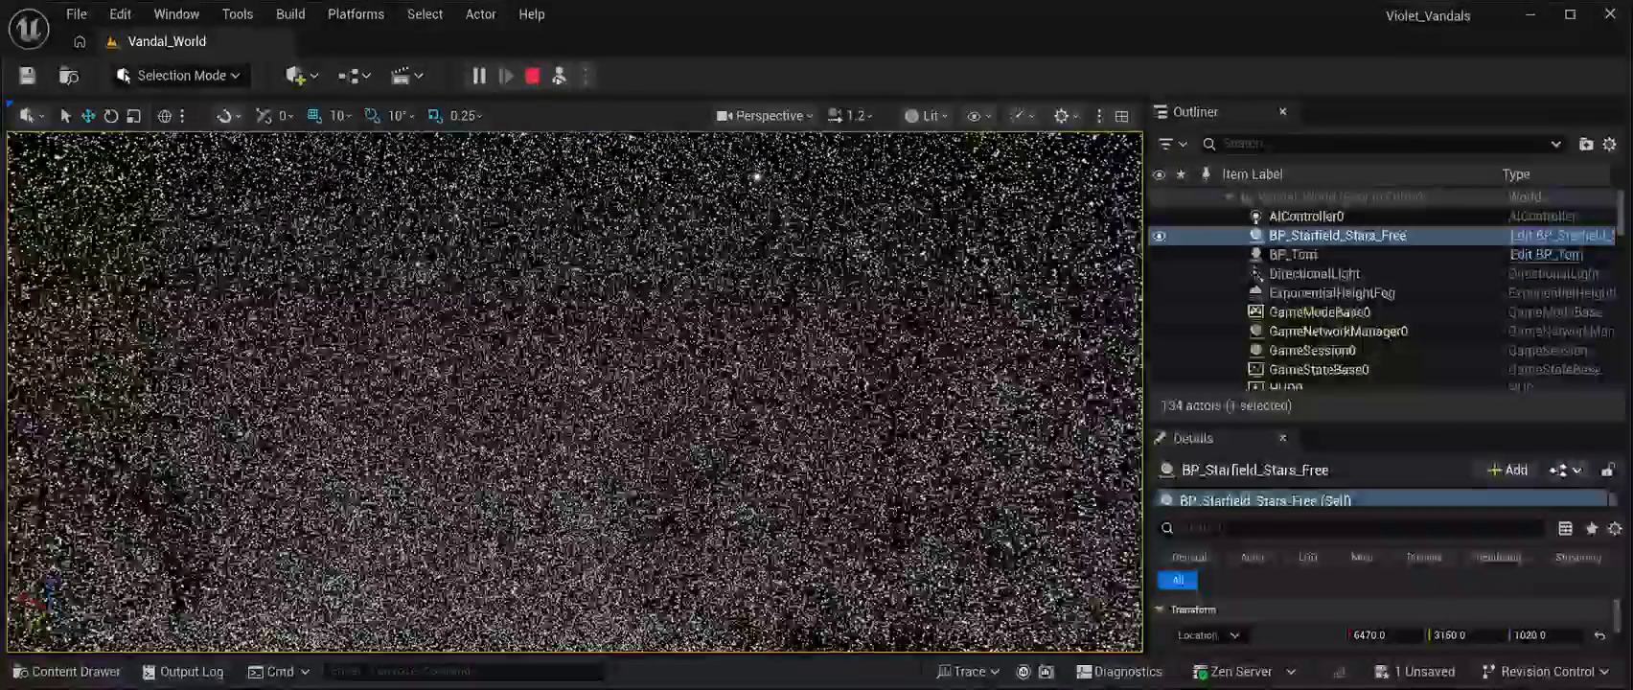
{"action": "key", "text": "f"}
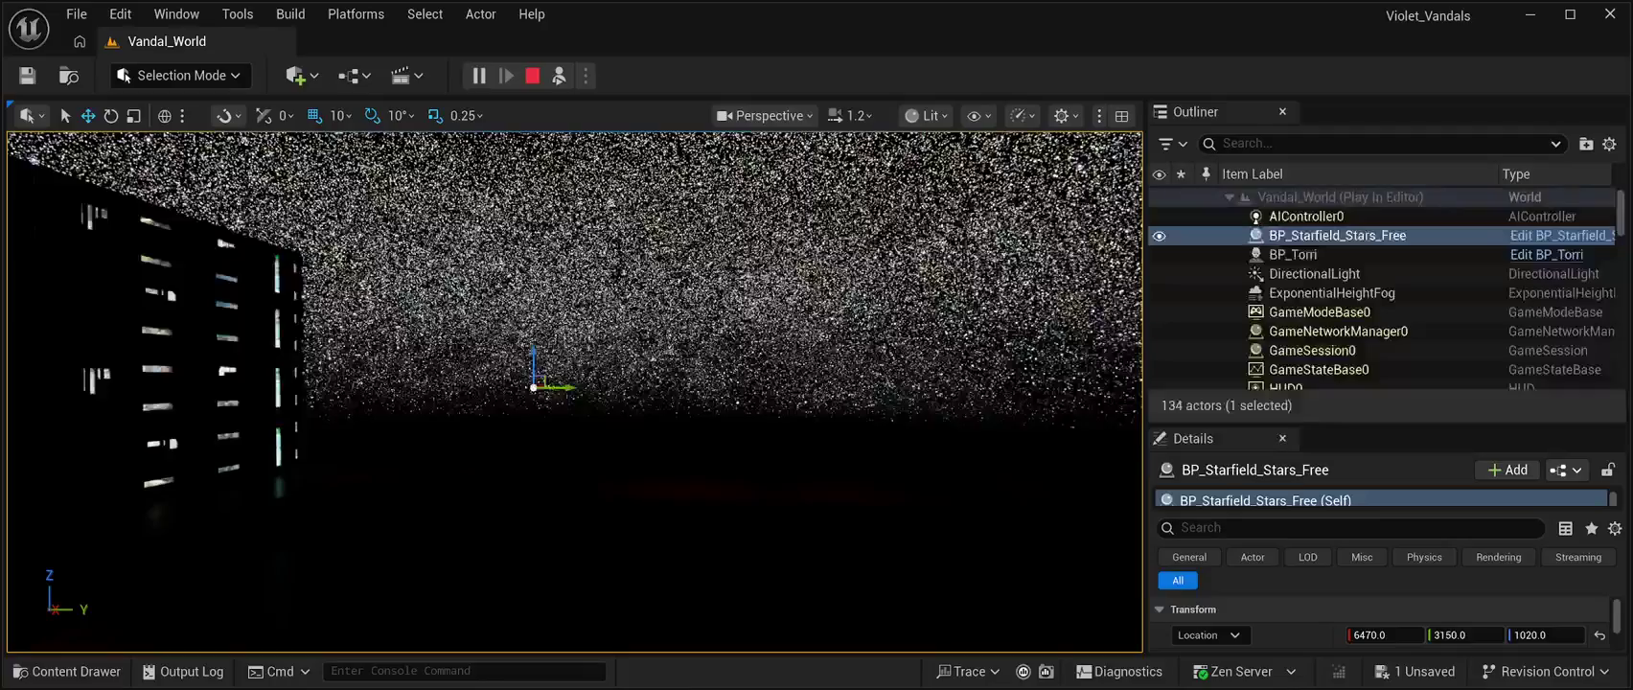
{"action": "left_click", "coordinate": [531, 76]}
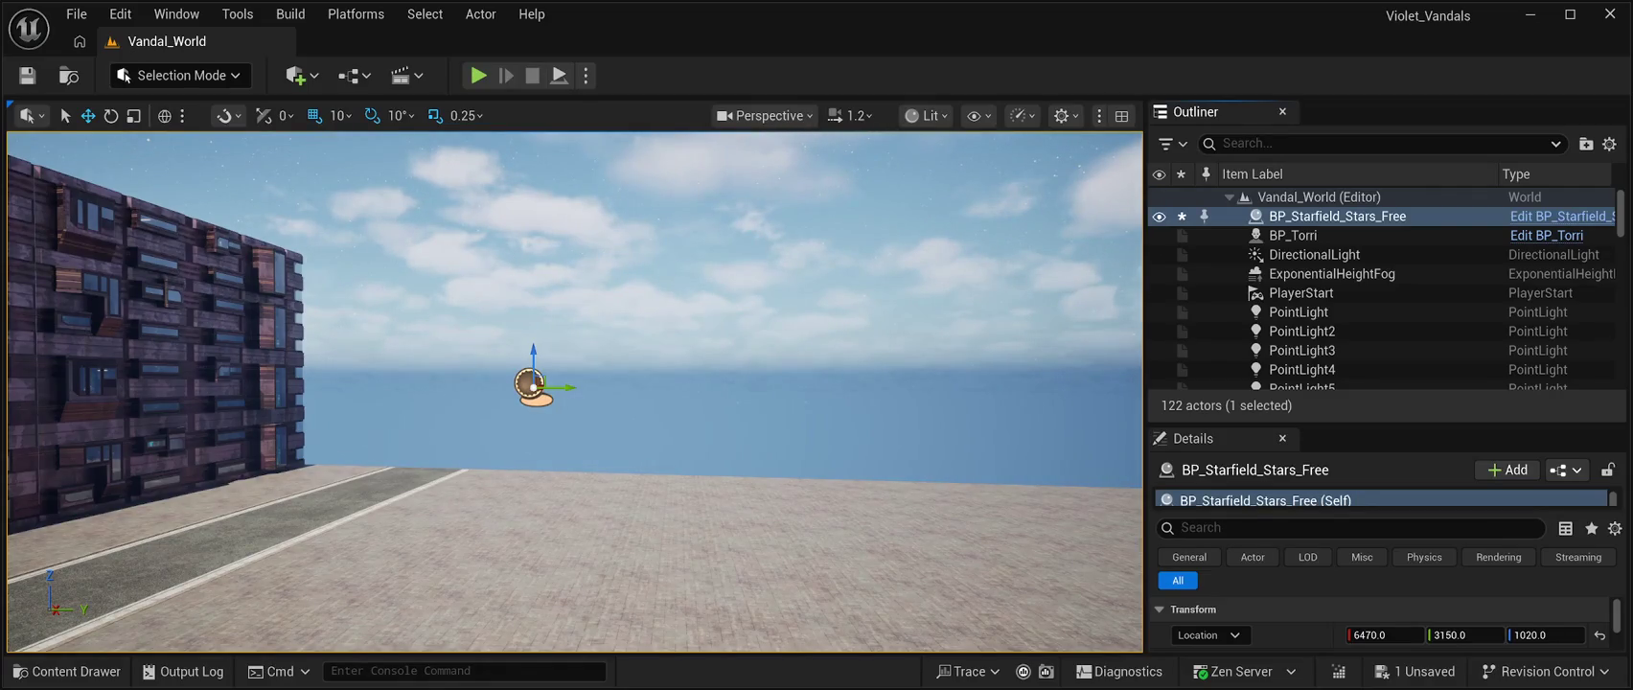
{"action": "key", "text": "Delete"}
{"action": "key", "text": "ctrl+space"}
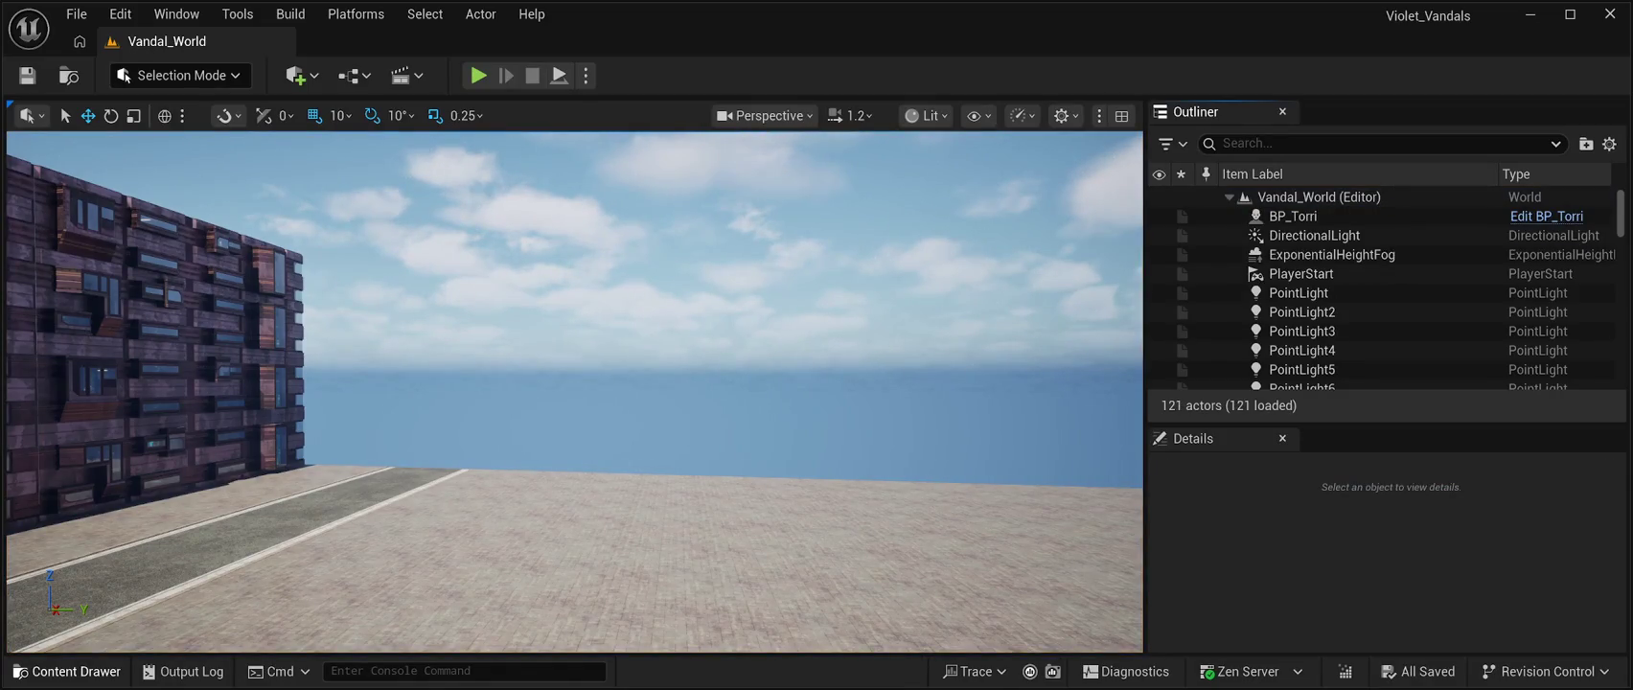
Place BP_Starfield_bgNebula_Free in the level and reset its location to 0, 0, 0
{"action": "mouse_move", "coordinate": [295, 349]}
{"action": "left_mouse_down"}
{"action": "mouse_move", "coordinate": [307, 326]}
{"action": "mouse_move", "coordinate": [554, 293]}
{"action": "mouse_move", "coordinate": [546, 364]}
{"action": "left_mouse_up"}
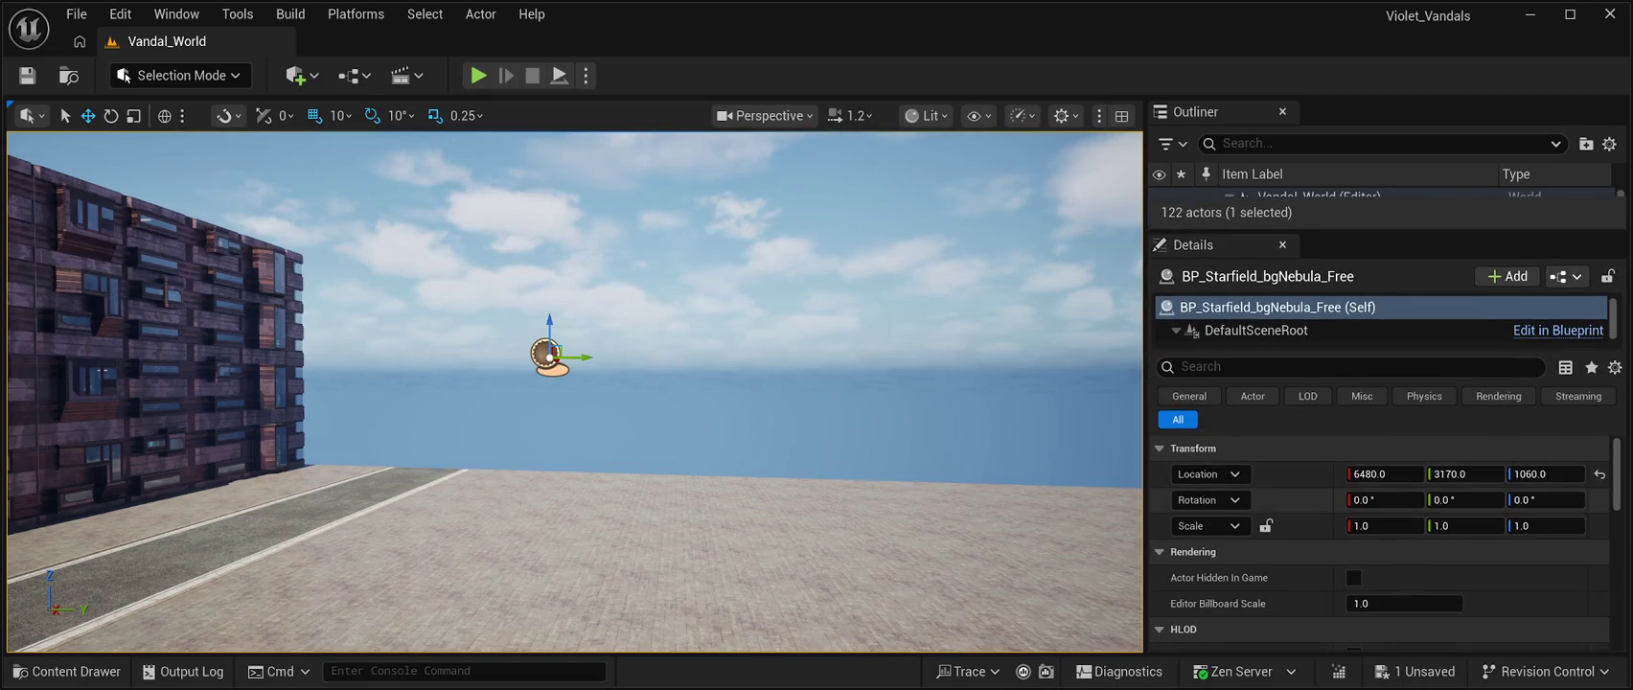
{"action": "left_click", "coordinate": [1599, 473]}
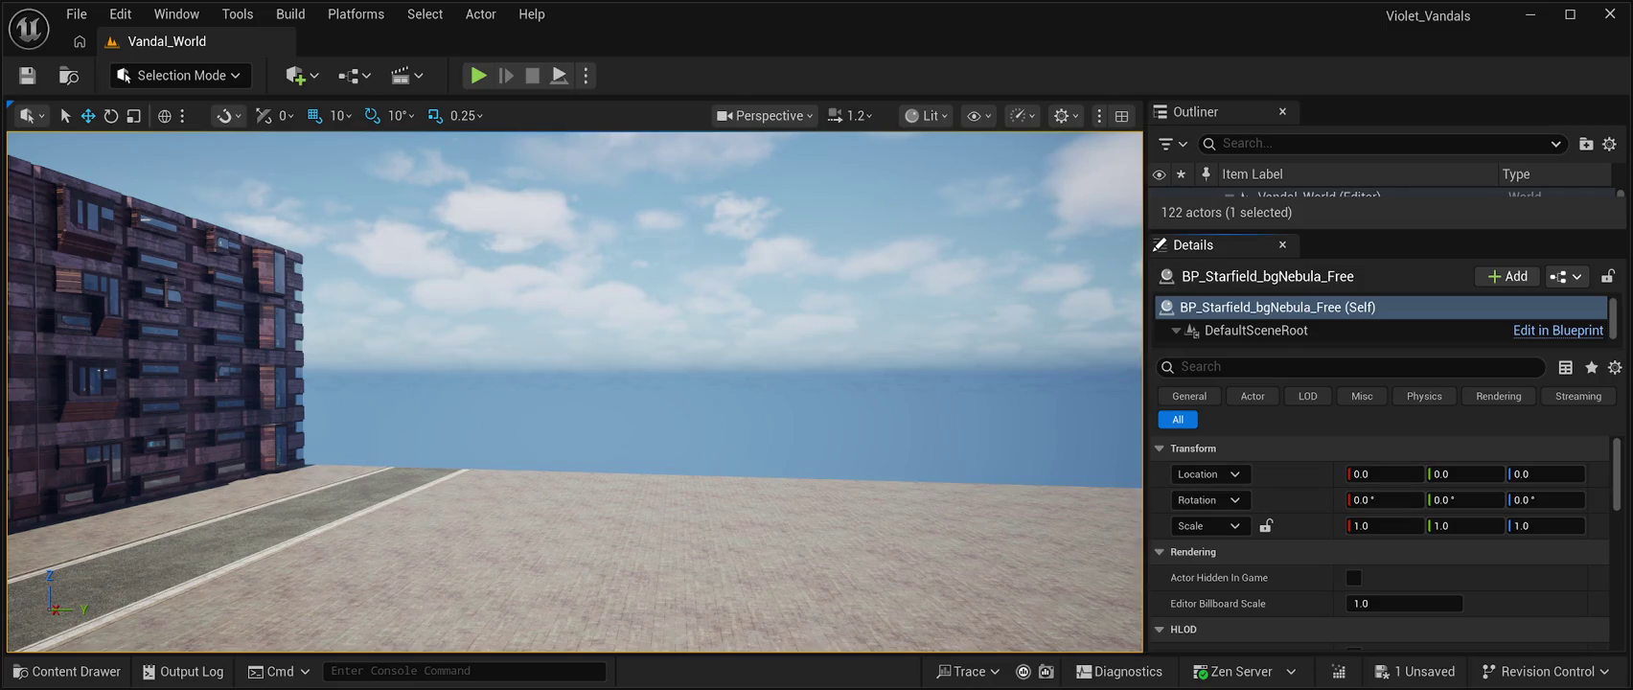
{"action": "scroll", "coordinate": [1379, 542], "scroll_direction": "down", "scroll_amount": 10}
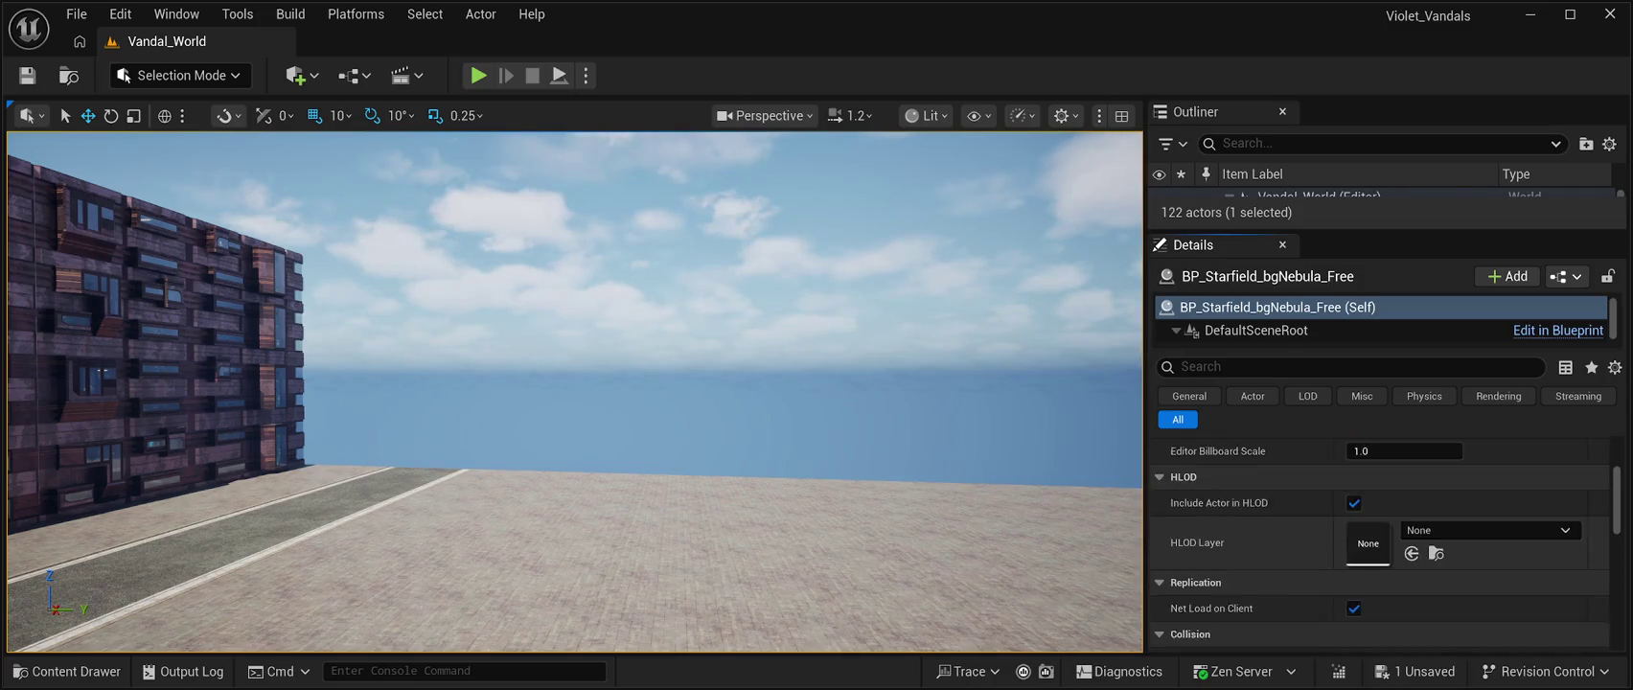
{"action": "scroll", "coordinate": [1380, 542], "scroll_direction": "up", "scroll_amount": 10}
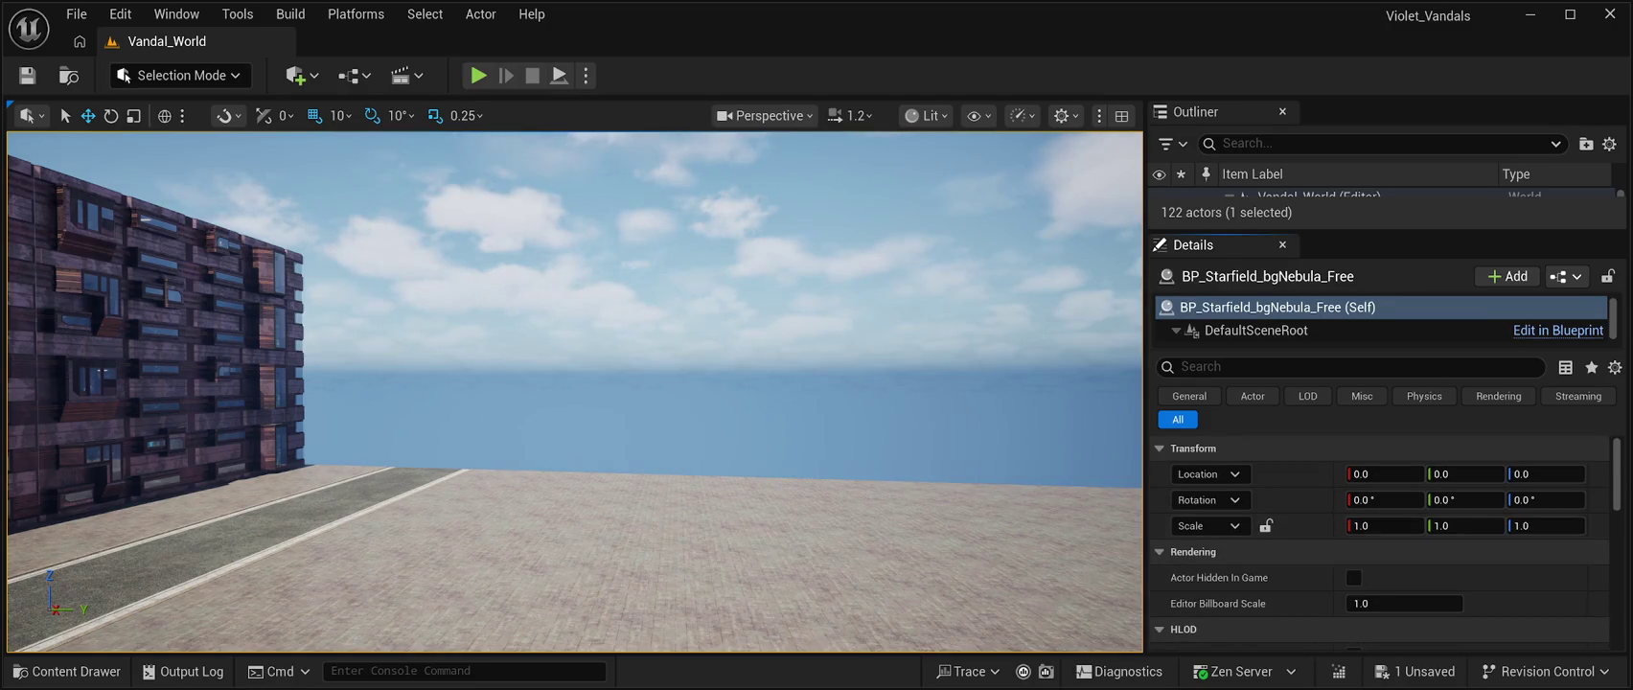
Set the nebula actor's scale to 10000 on X, Y and Z, then play to preview
{"action": "left_click", "coordinate": [1380, 526]}
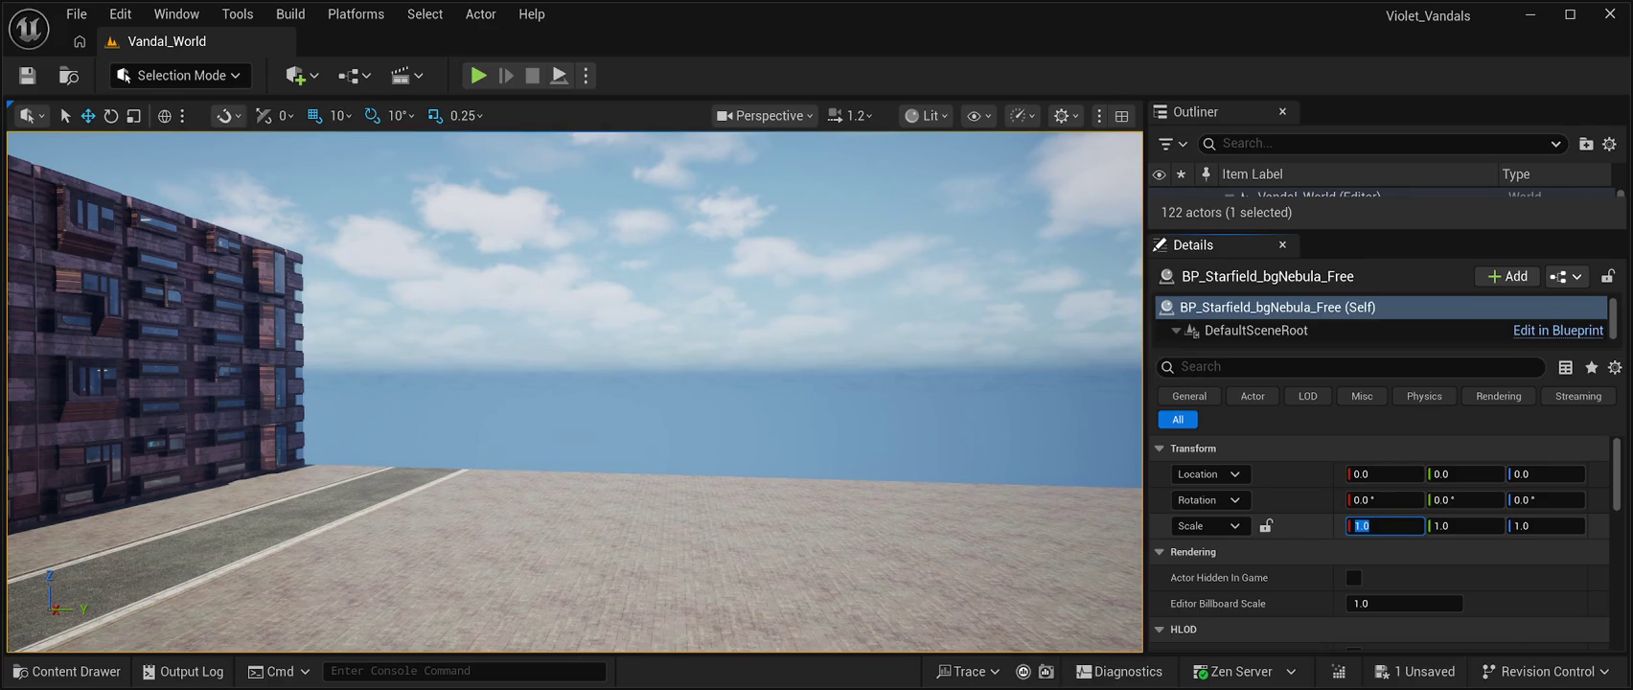
{"action": "type", "text": "10000"}
{"action": "key", "text": "Tab"}
{"action": "type", "text": "10000"}
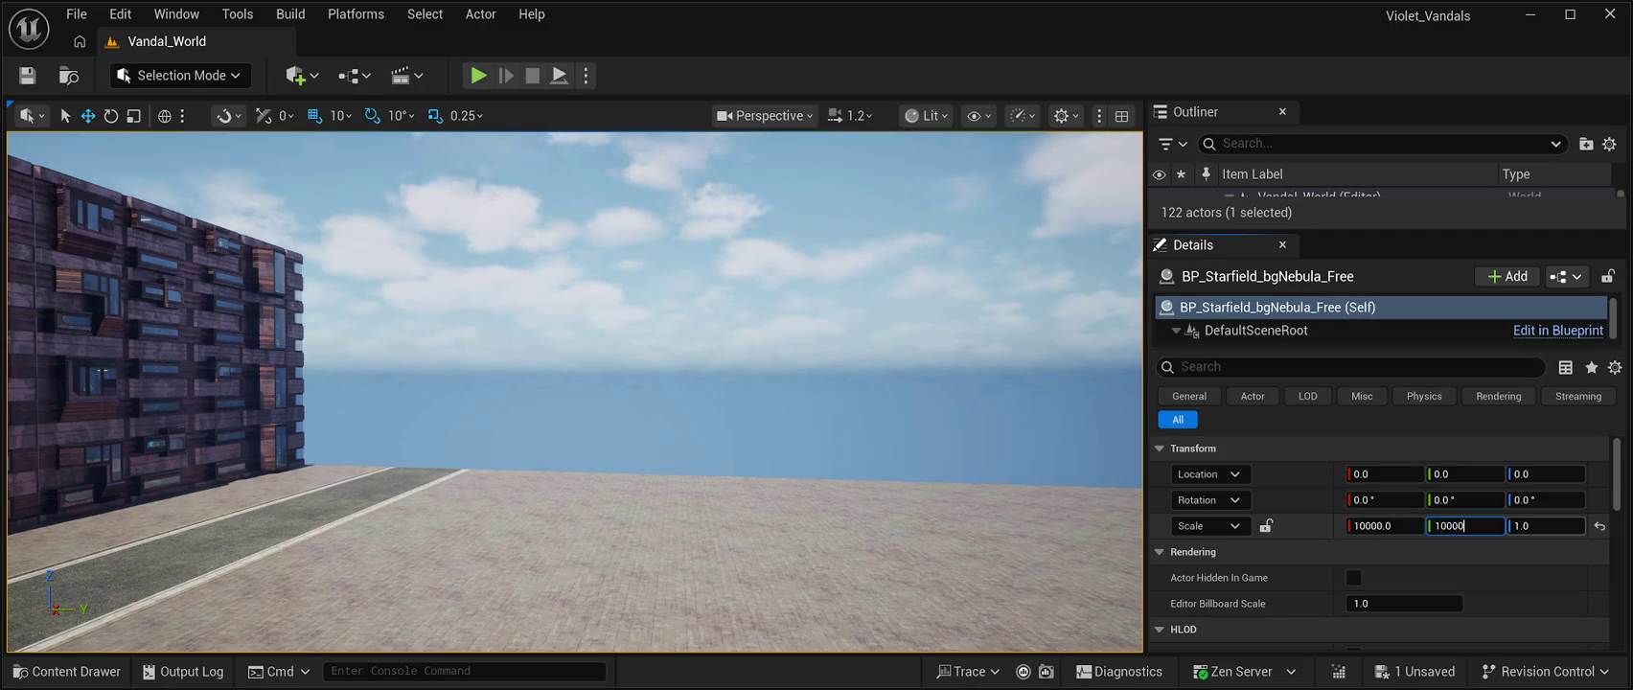
{"action": "key", "text": "Tab"}
{"action": "type", "text": "10000"}
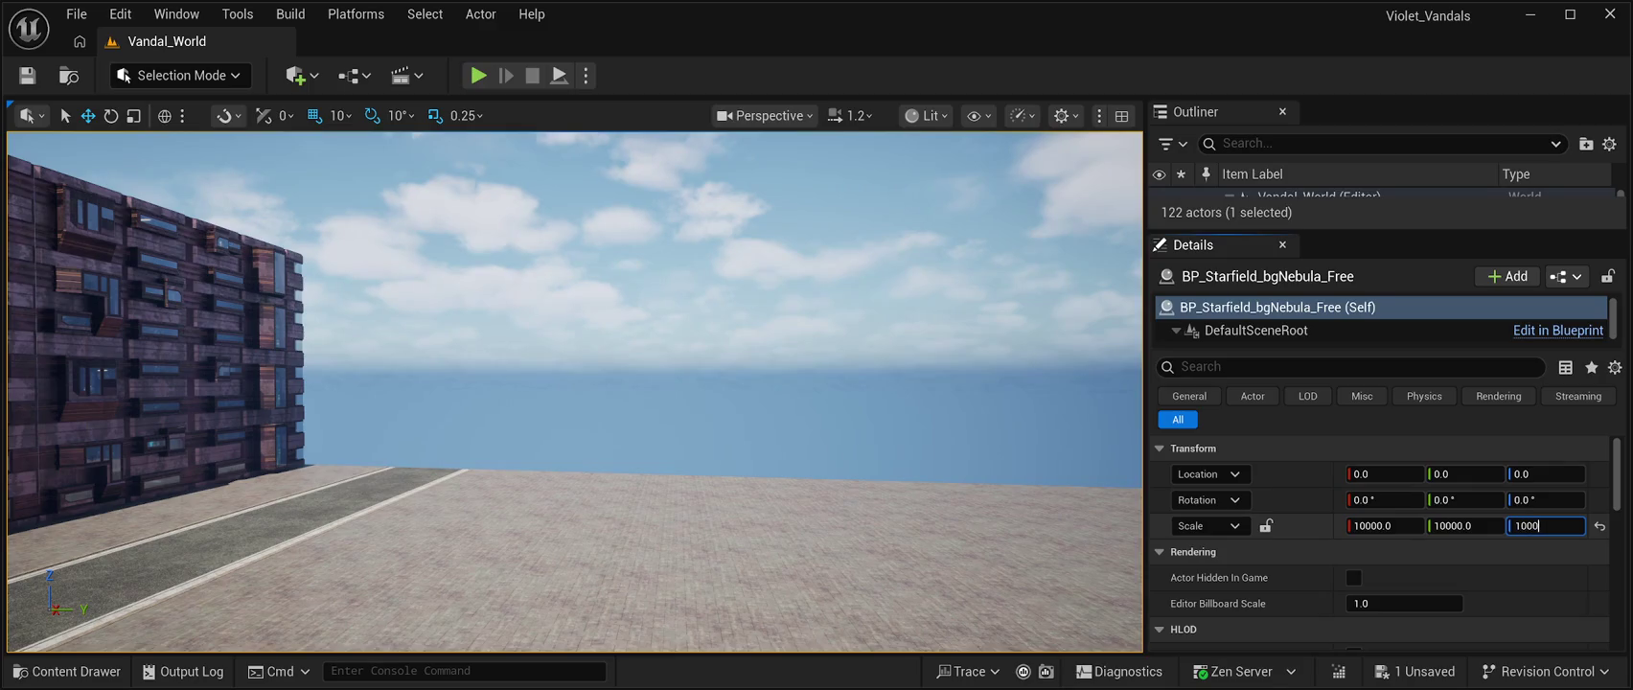
{"action": "key", "text": "Return"}
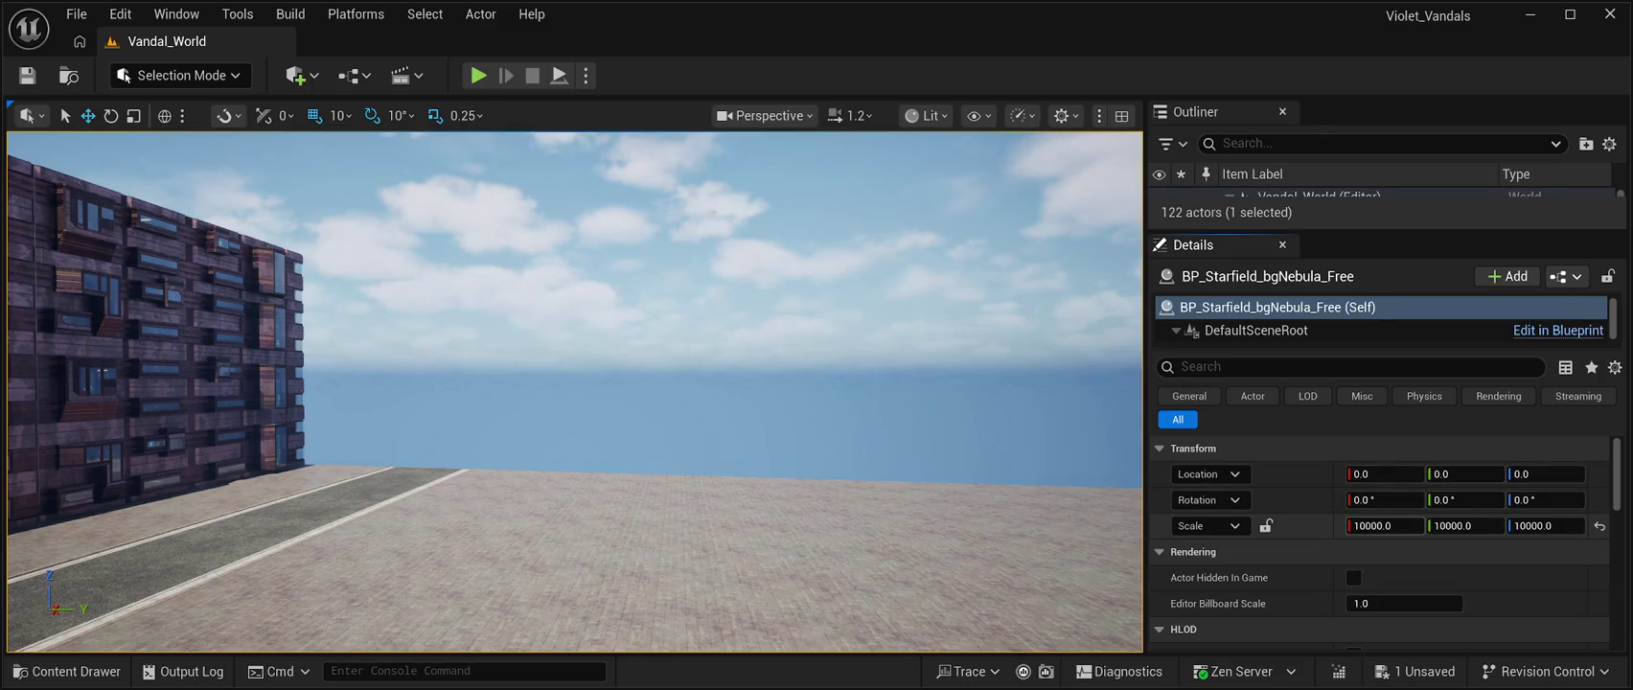
{"action": "key", "text": "alt+p"}
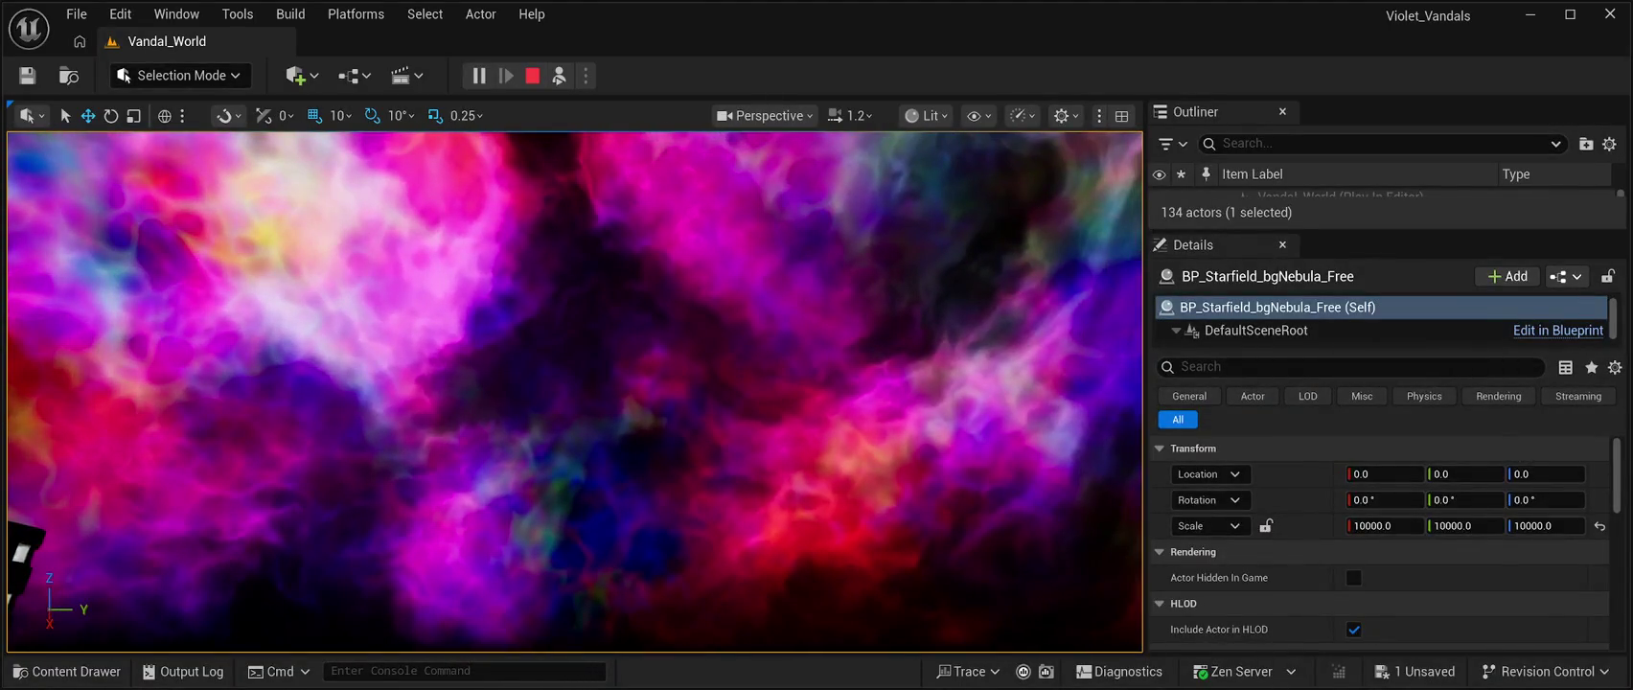
{"action": "key", "text": "Escape"}
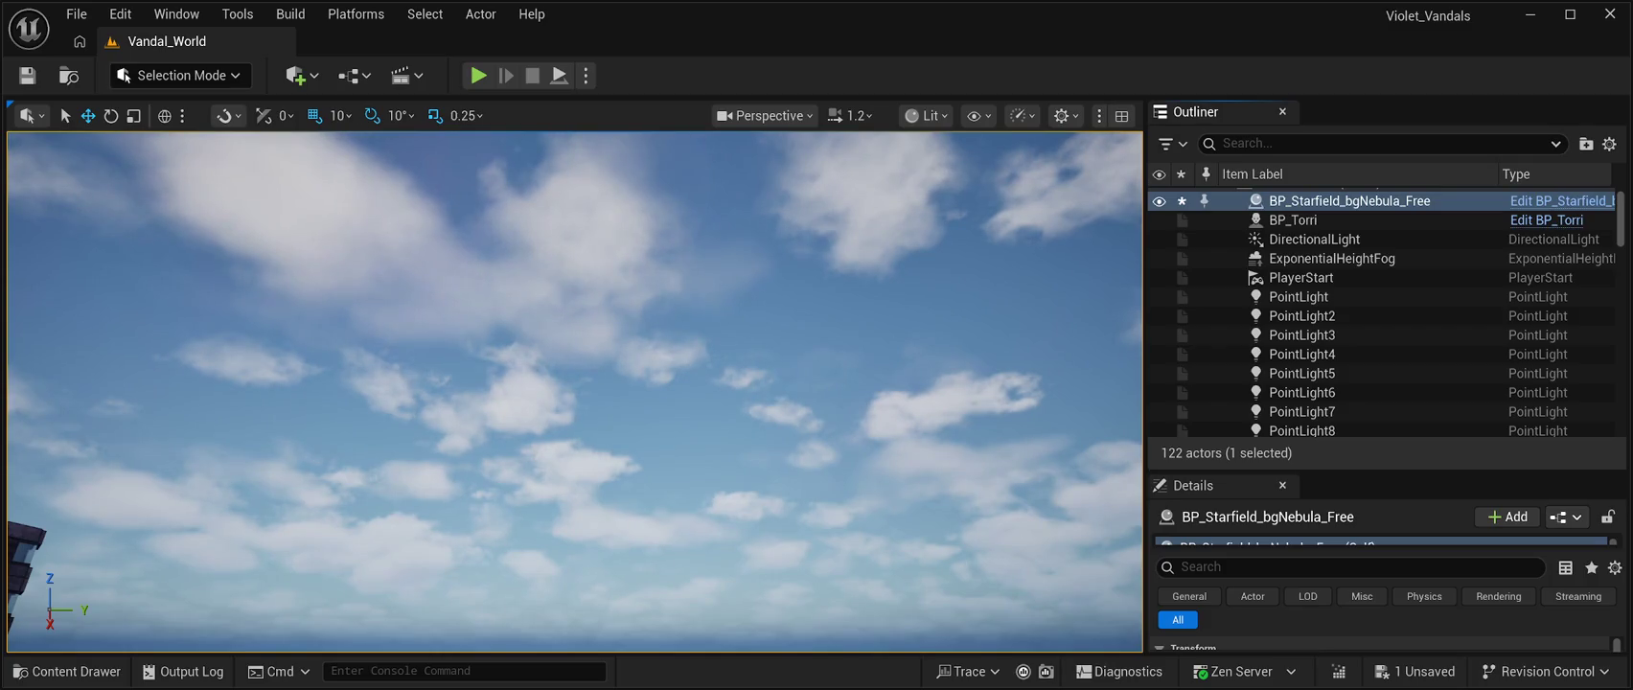
Undo the nebula actor with Ctrl+Z and briefly test-play the level
{"action": "key", "text": "ctrl+z"}
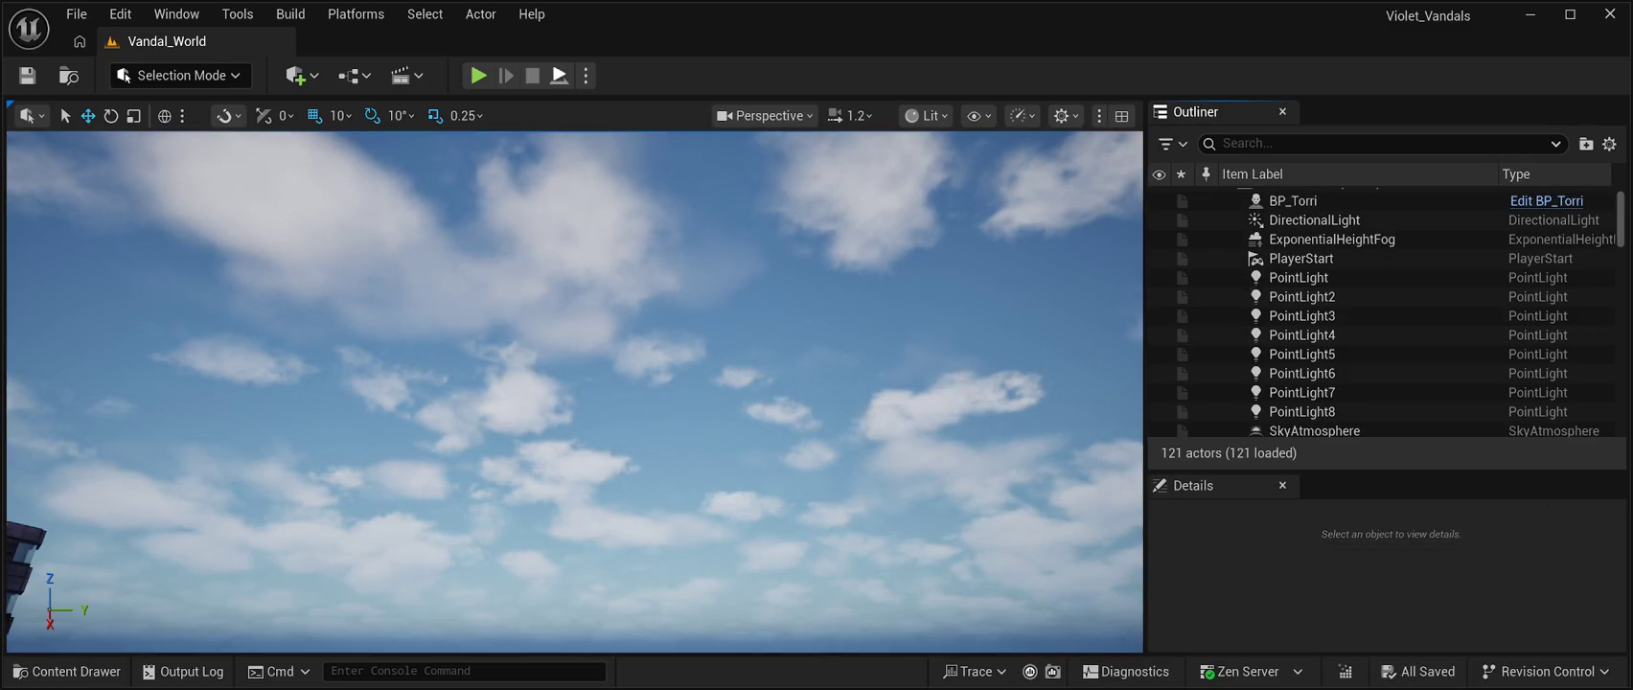
{"action": "key", "text": "alt+p"}
{"action": "key", "text": "Escape"}
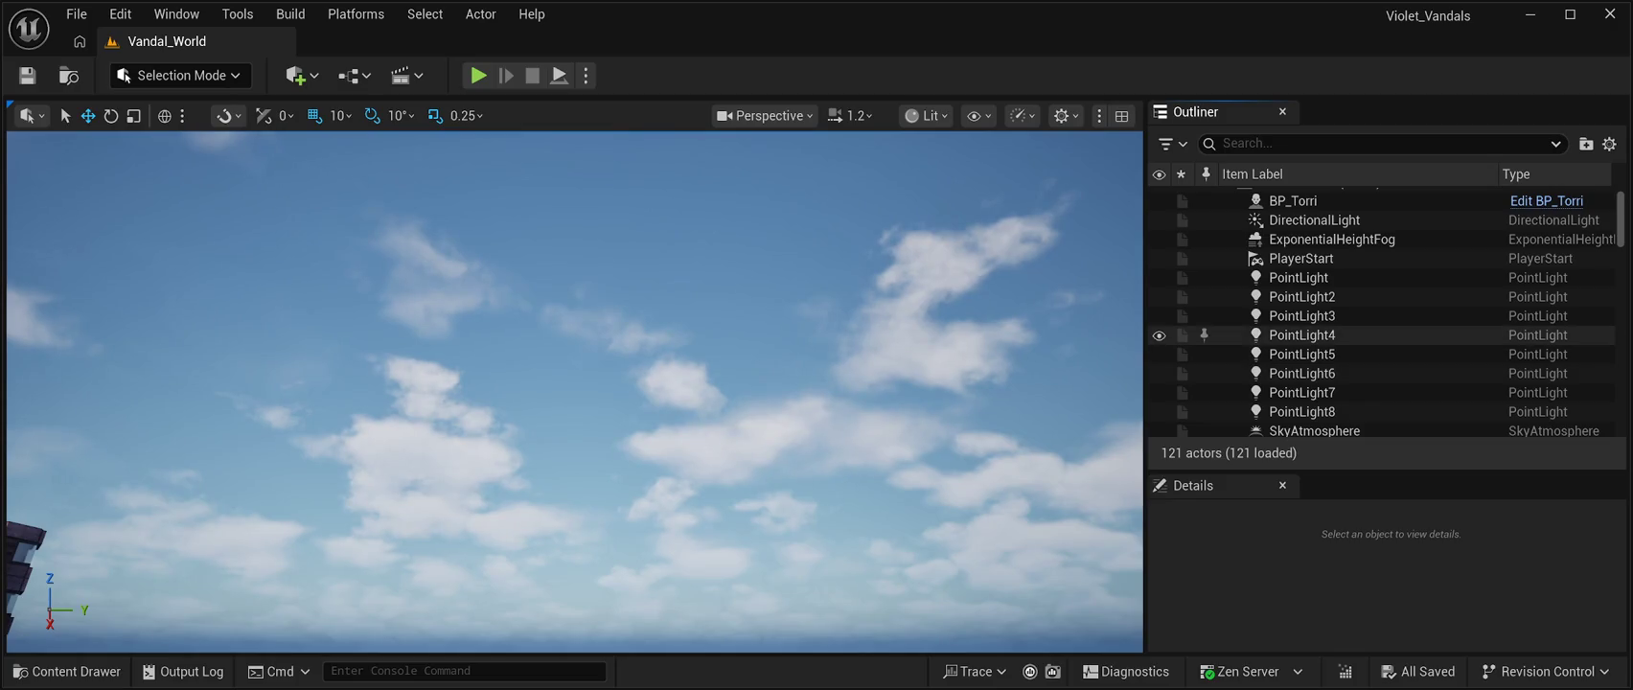
{"action": "scroll", "coordinate": [1380, 330], "scroll_direction": "up", "scroll_amount": 1}
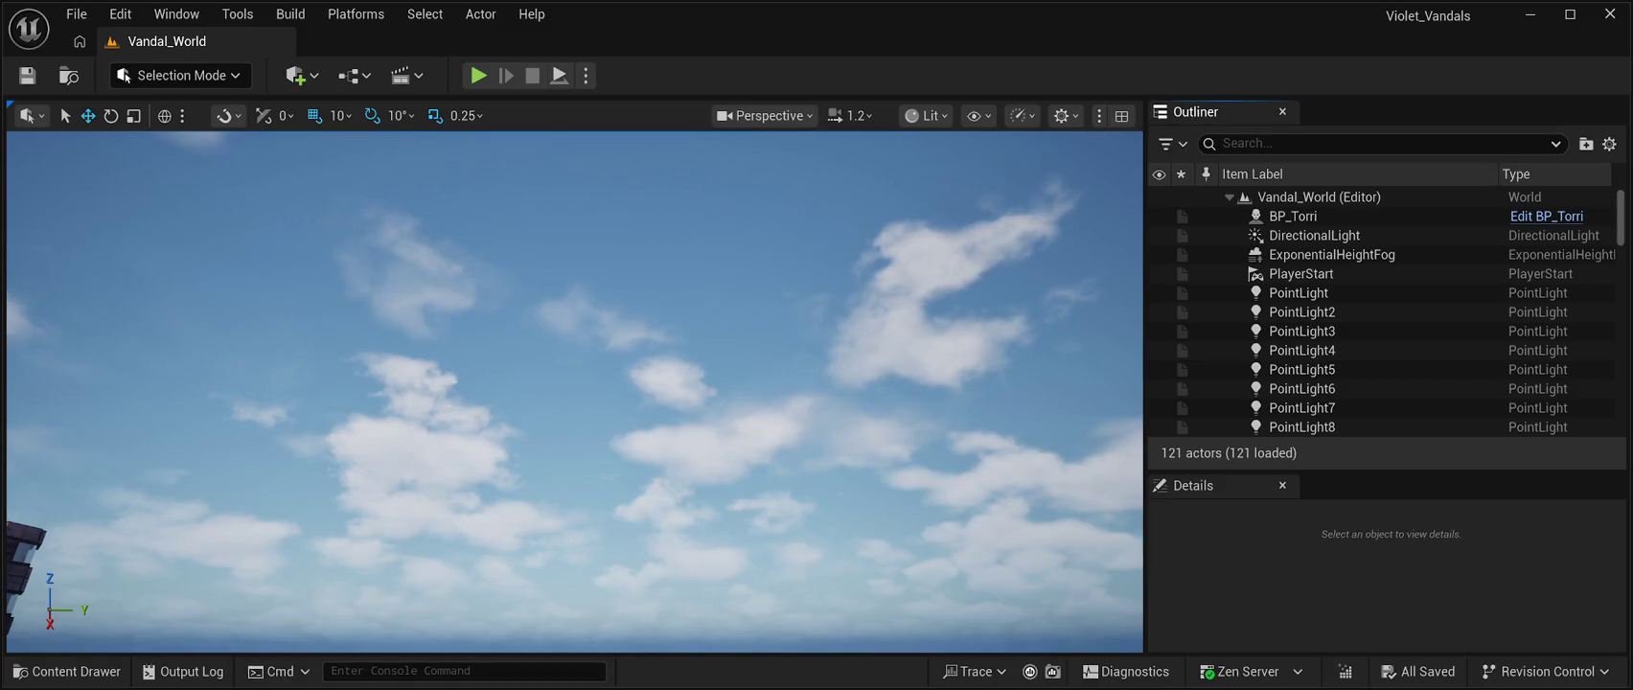
Place both BP_Starfield_bgNebula_Free and BP_Starfield_Random_Stars_Free into the level
{"action": "left_click", "coordinate": [67, 671]}
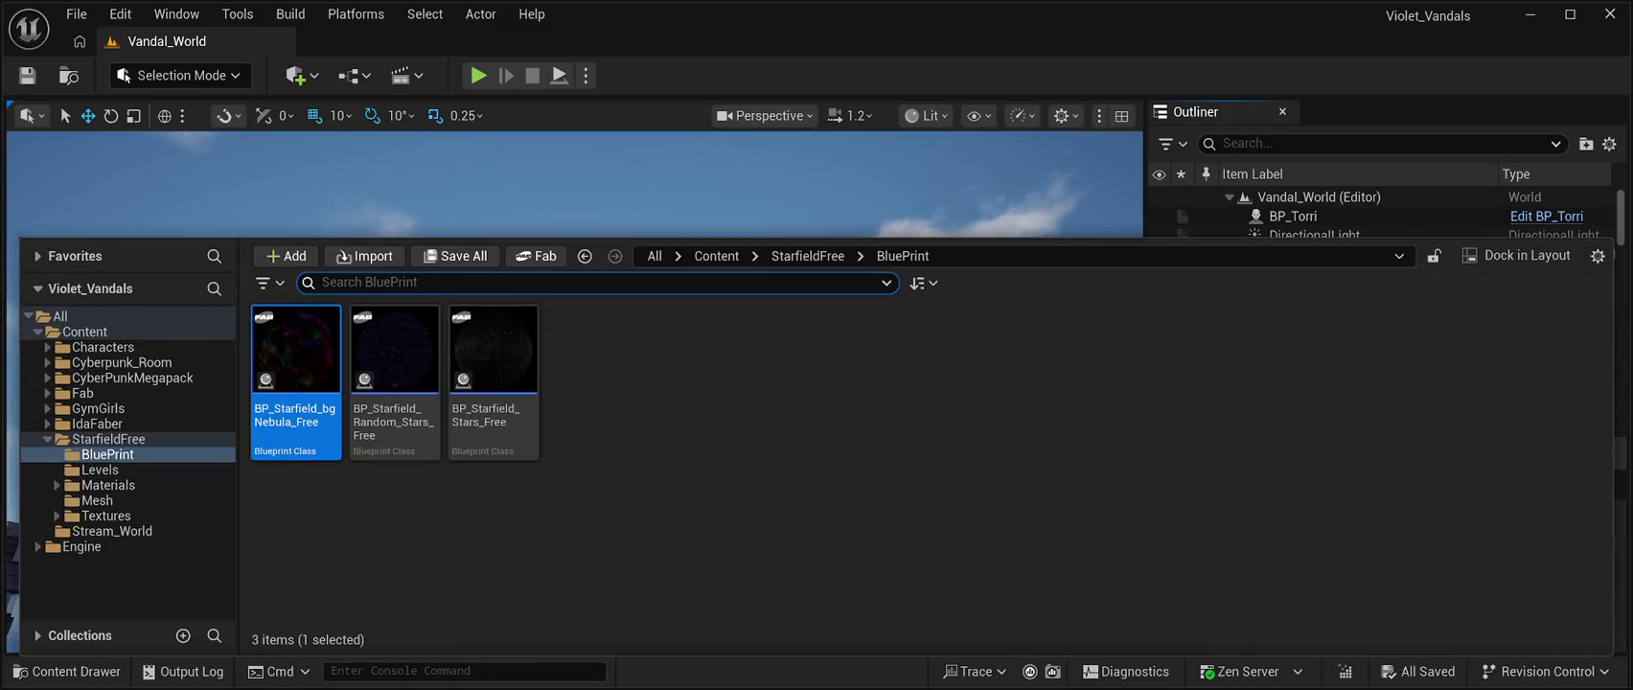
{"action": "mouse_move", "coordinate": [296, 350]}
{"action": "left_mouse_down"}
{"action": "mouse_move", "coordinate": [565, 237]}
{"action": "mouse_move", "coordinate": [582, 321]}
{"action": "mouse_move", "coordinate": [546, 414]}
{"action": "left_mouse_up"}
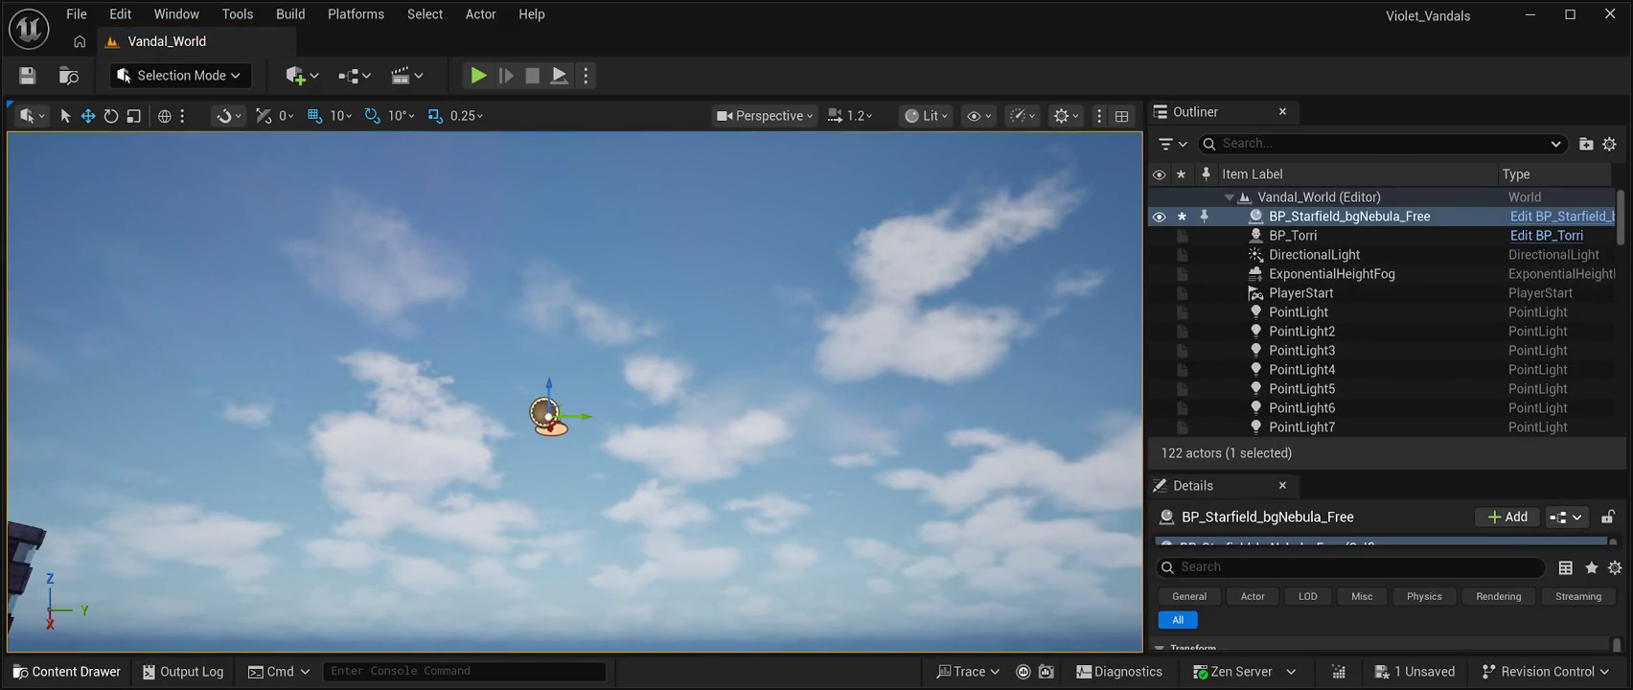
{"action": "left_click", "coordinate": [67, 671]}
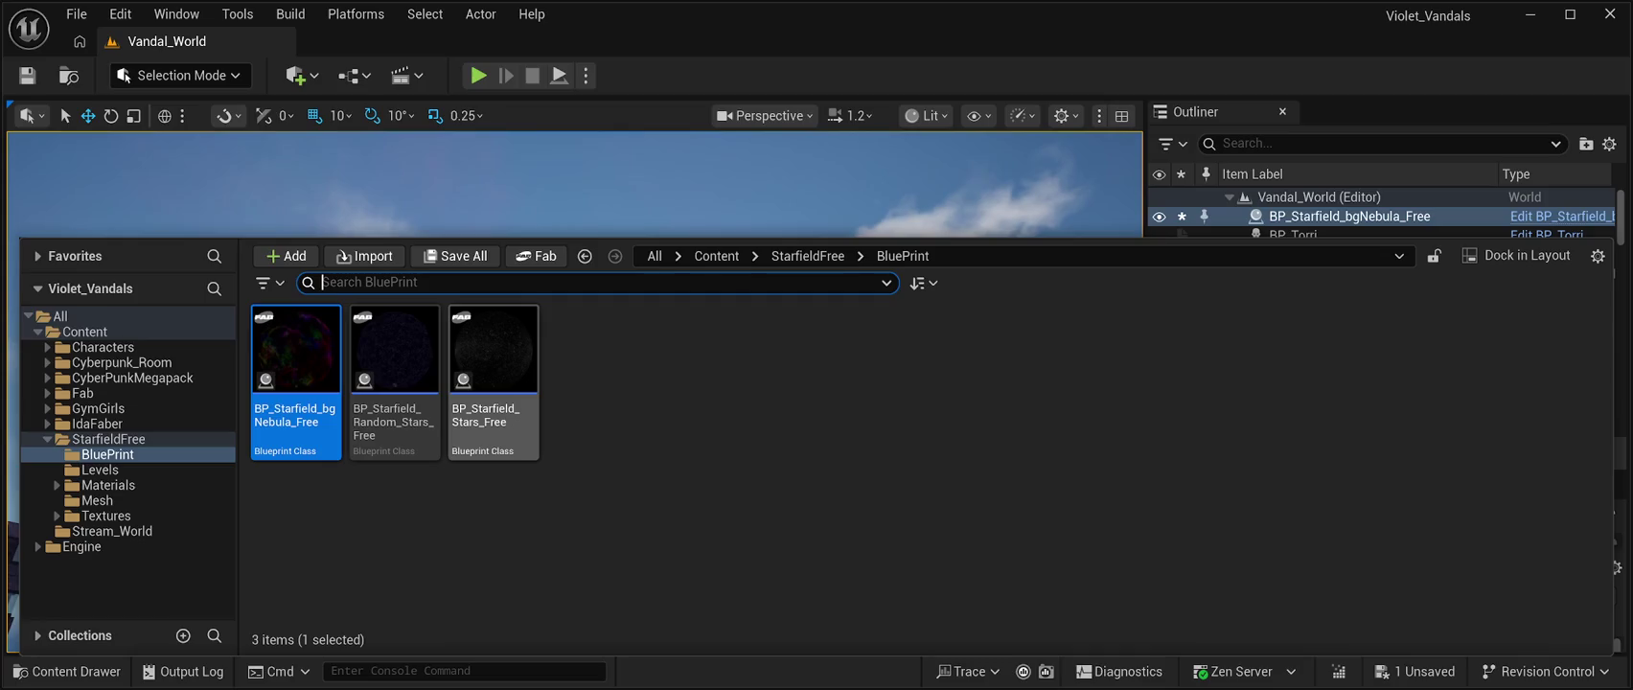
{"action": "mouse_move", "coordinate": [393, 364]}
{"action": "left_mouse_down"}
{"action": "mouse_move", "coordinate": [930, 230]}
{"action": "mouse_move", "coordinate": [740, 462]}
{"action": "left_mouse_up"}
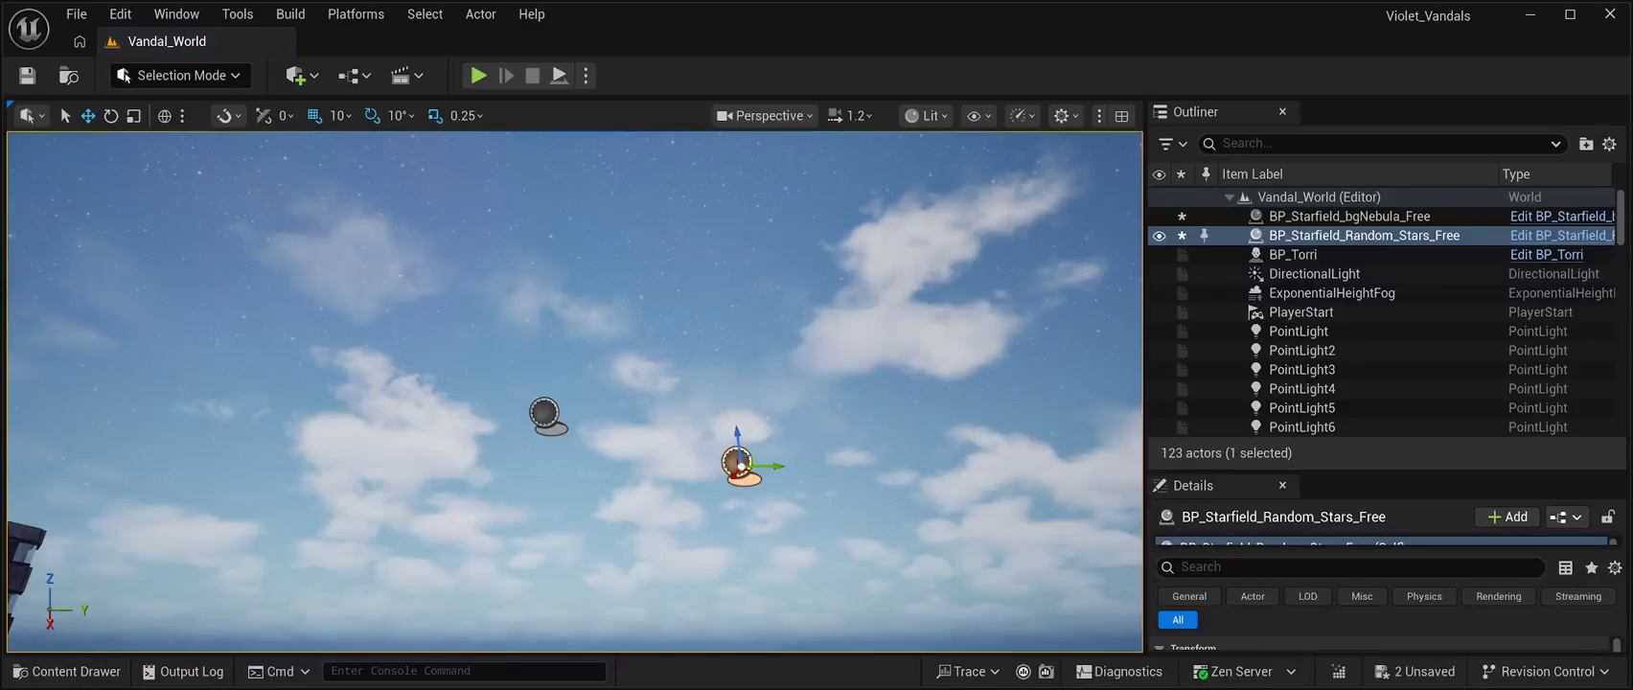
Play to check the combined starry nebula sky, then select the nebula actor in the Outliner
{"action": "key", "text": "alt+p"}
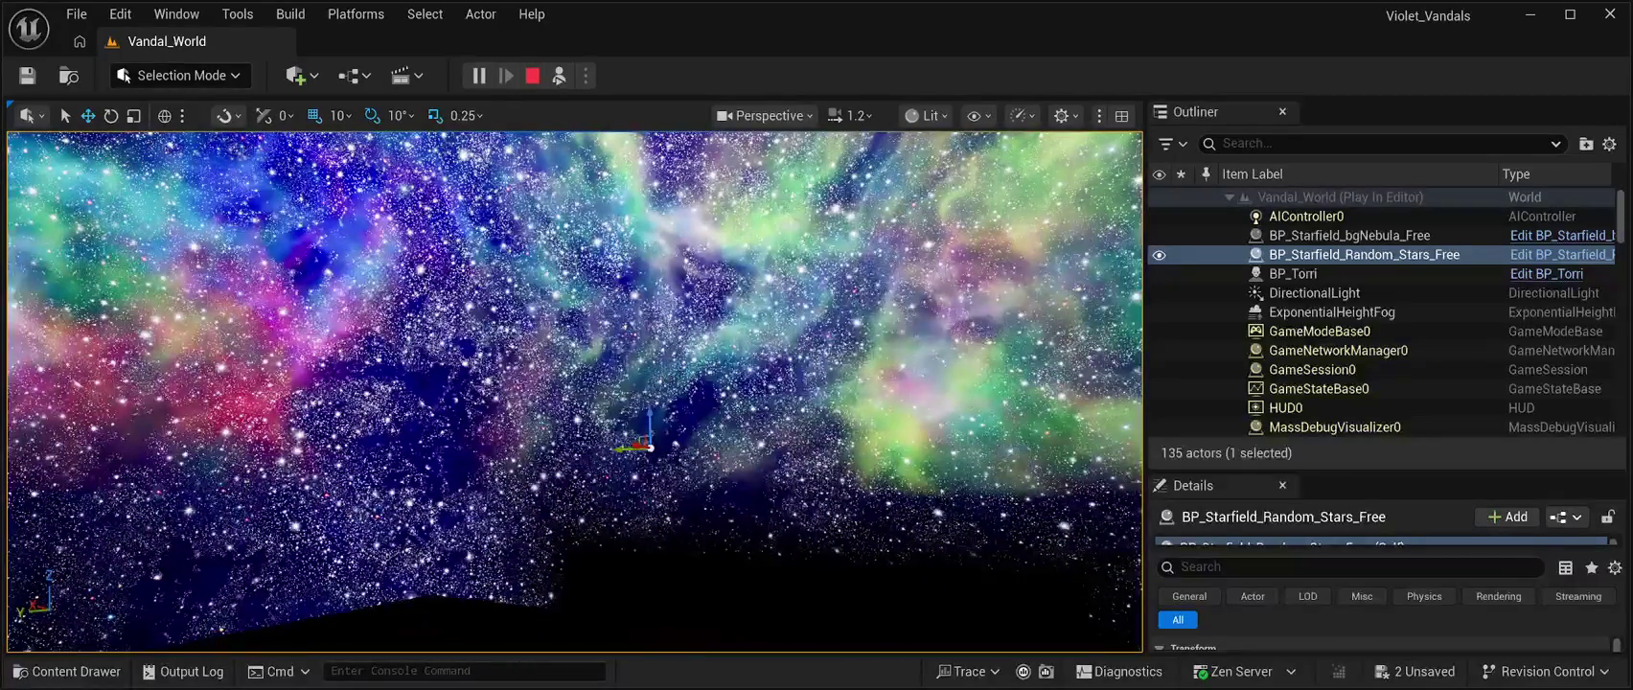
{"action": "key", "text": "Escape"}
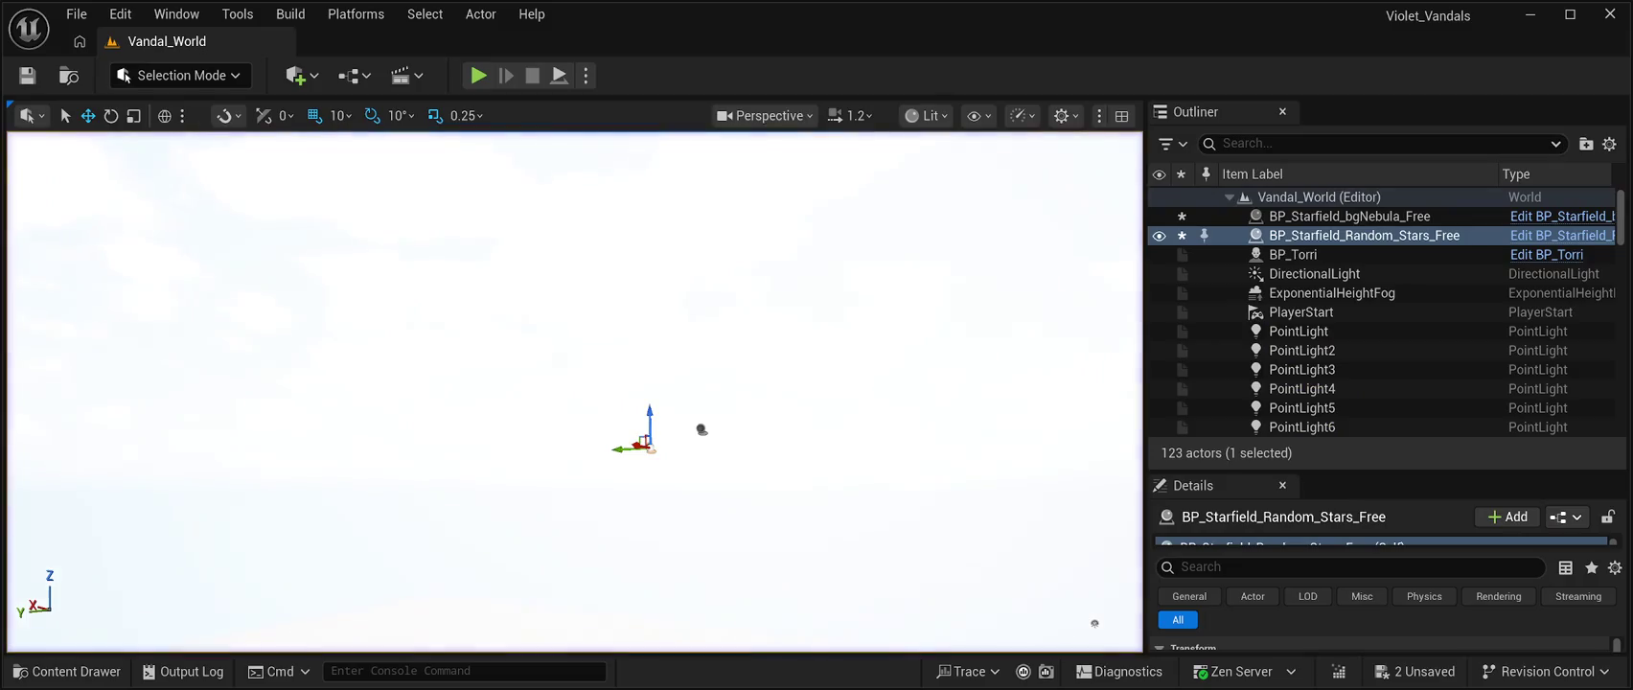
{"action": "left_click", "coordinate": [1349, 215]}
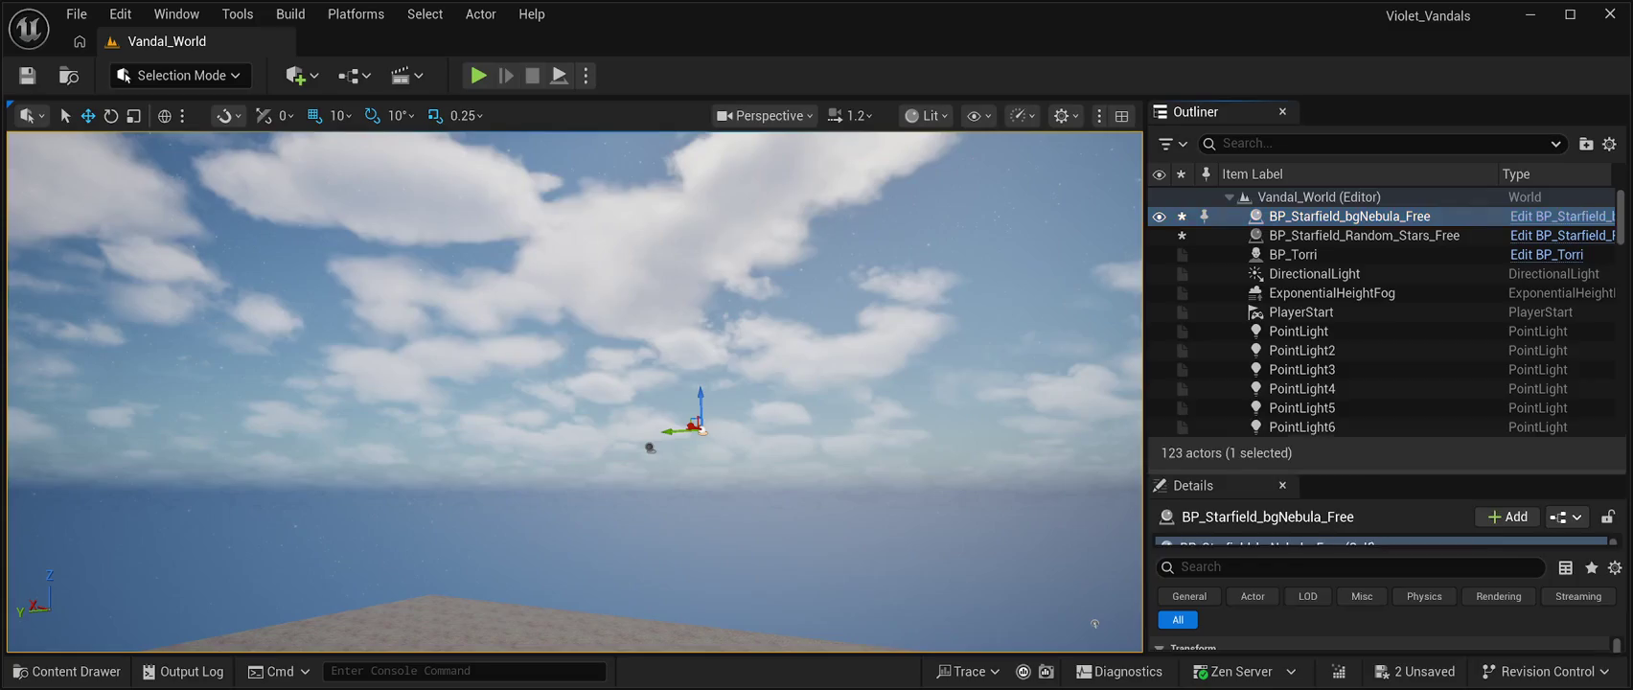
Enlarge the Details panel and reveal the nebula actor's advanced properties
{"action": "left_click_drag", "start_coordinate": [1389, 470], "coordinate": [1390, 156]}
{"action": "scroll", "coordinate": [1379, 498], "scroll_direction": "down", "scroll_amount": 8}
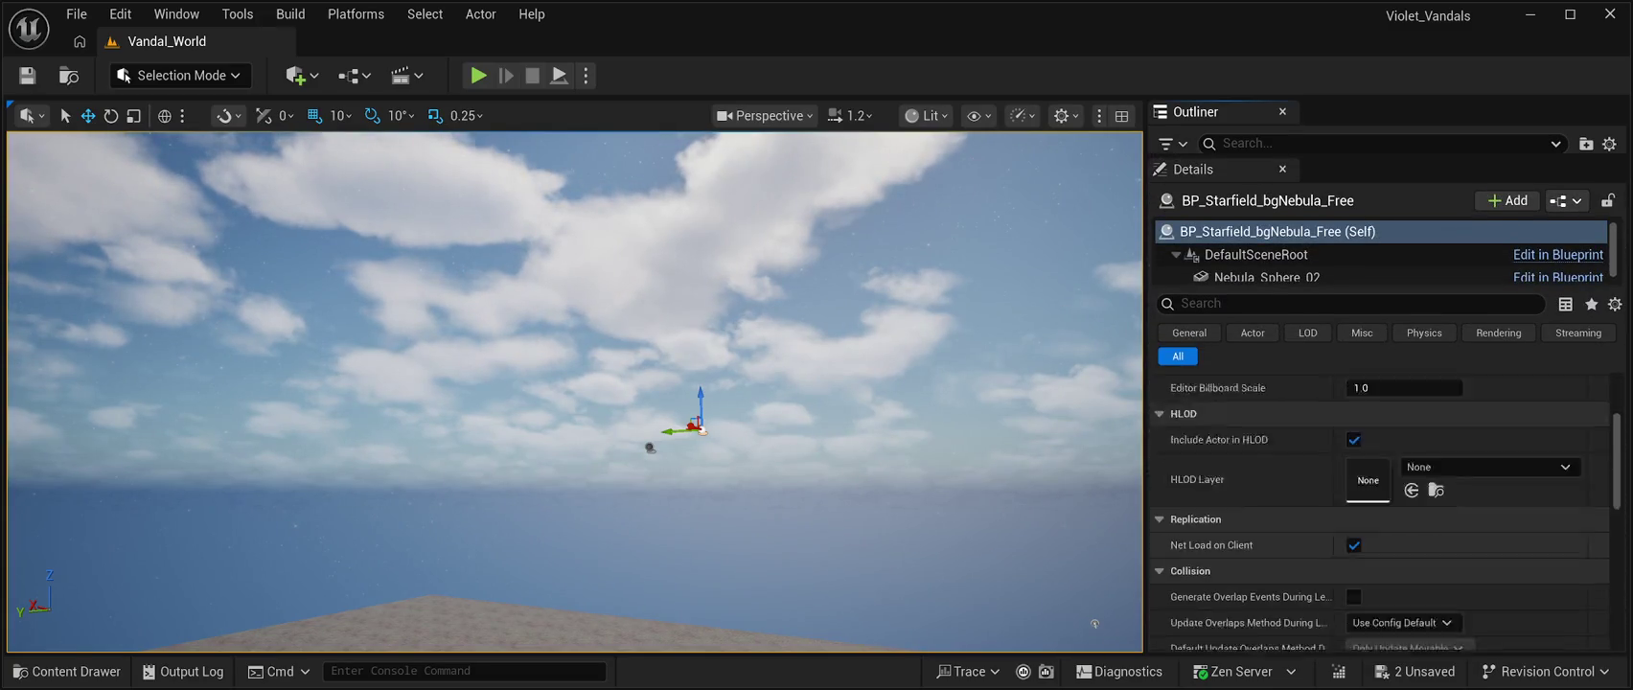
{"action": "scroll", "coordinate": [1380, 508], "scroll_direction": "down", "scroll_amount": 4}
{"action": "scroll", "coordinate": [1379, 507], "scroll_direction": "down", "scroll_amount": 5}
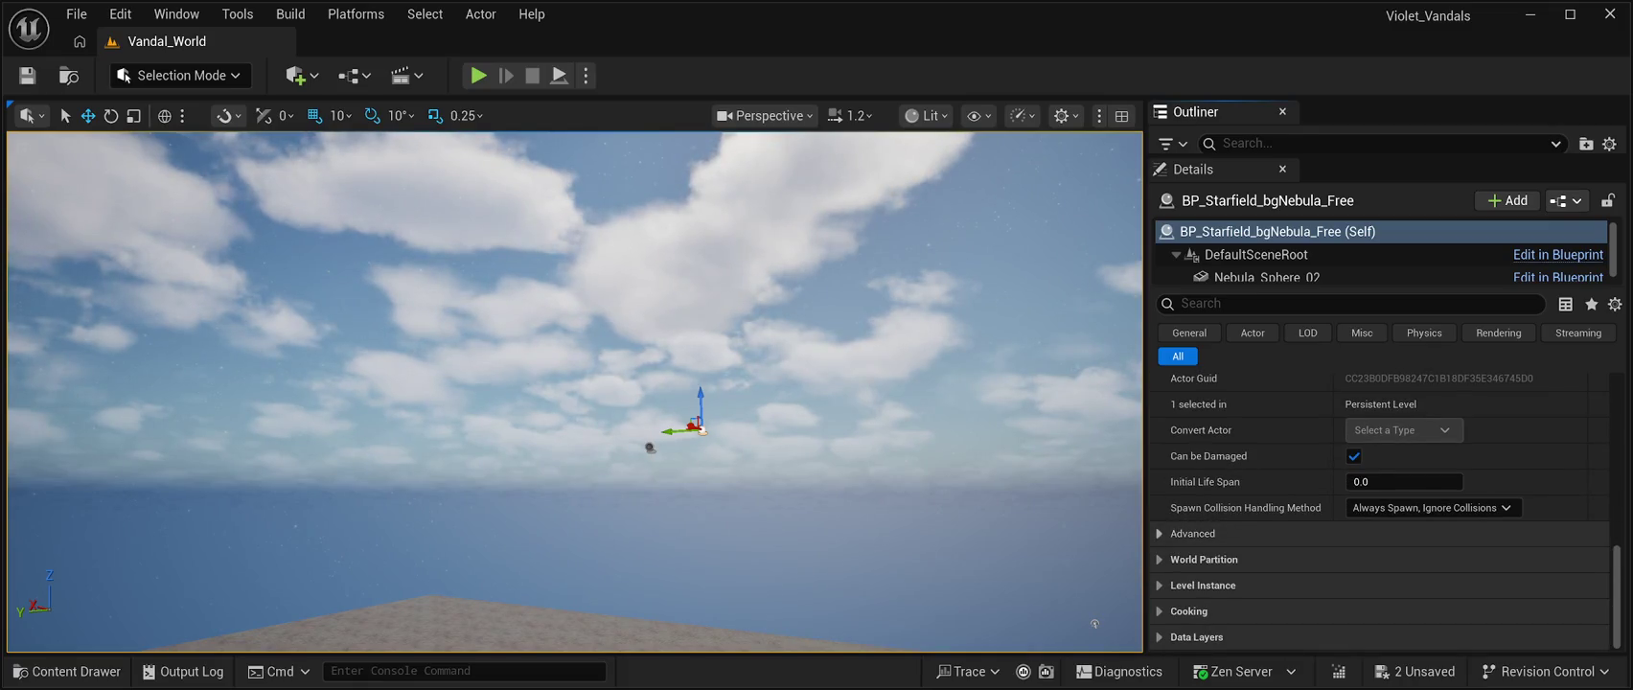
{"action": "left_click", "coordinate": [1192, 533]}
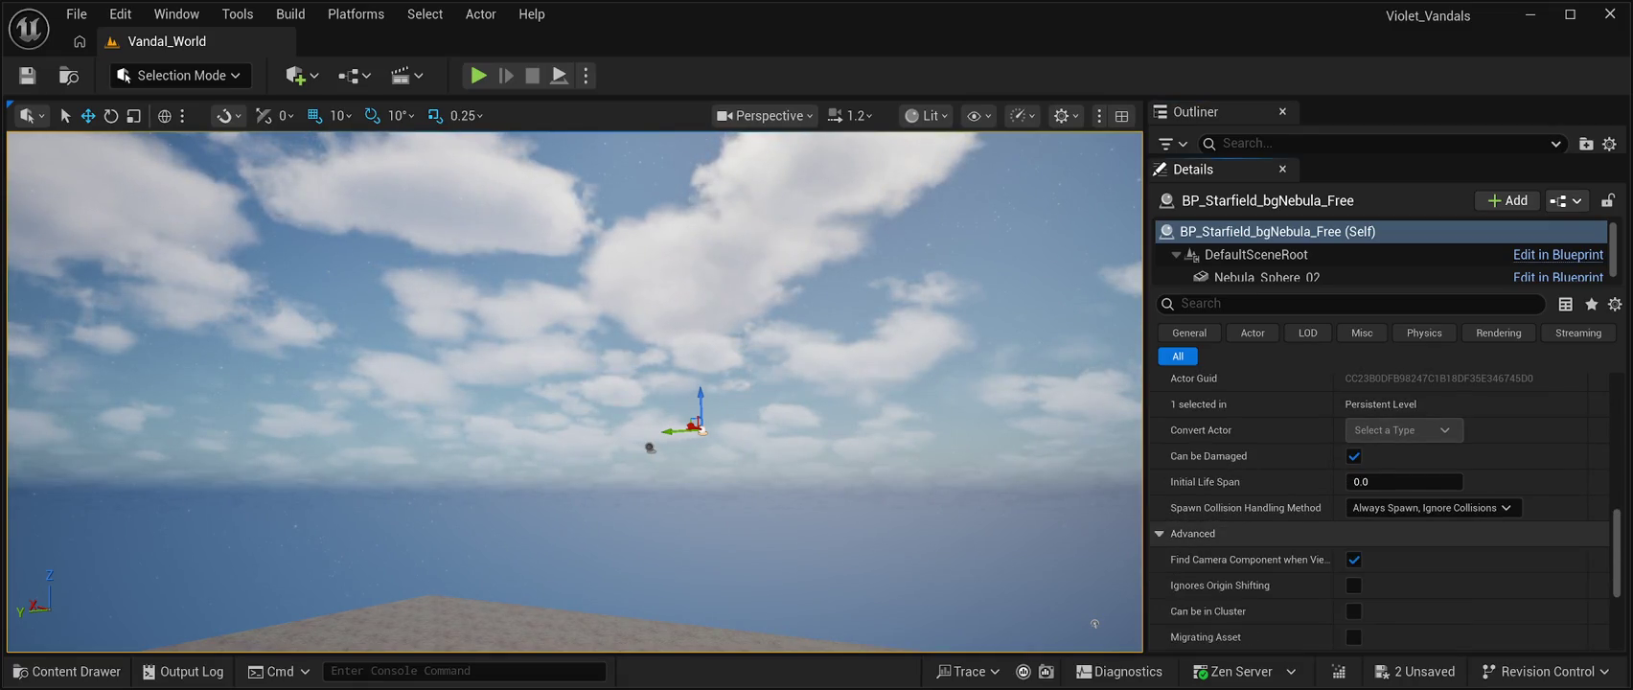
{"action": "scroll", "coordinate": [1380, 508], "scroll_direction": "down", "scroll_amount": 2}
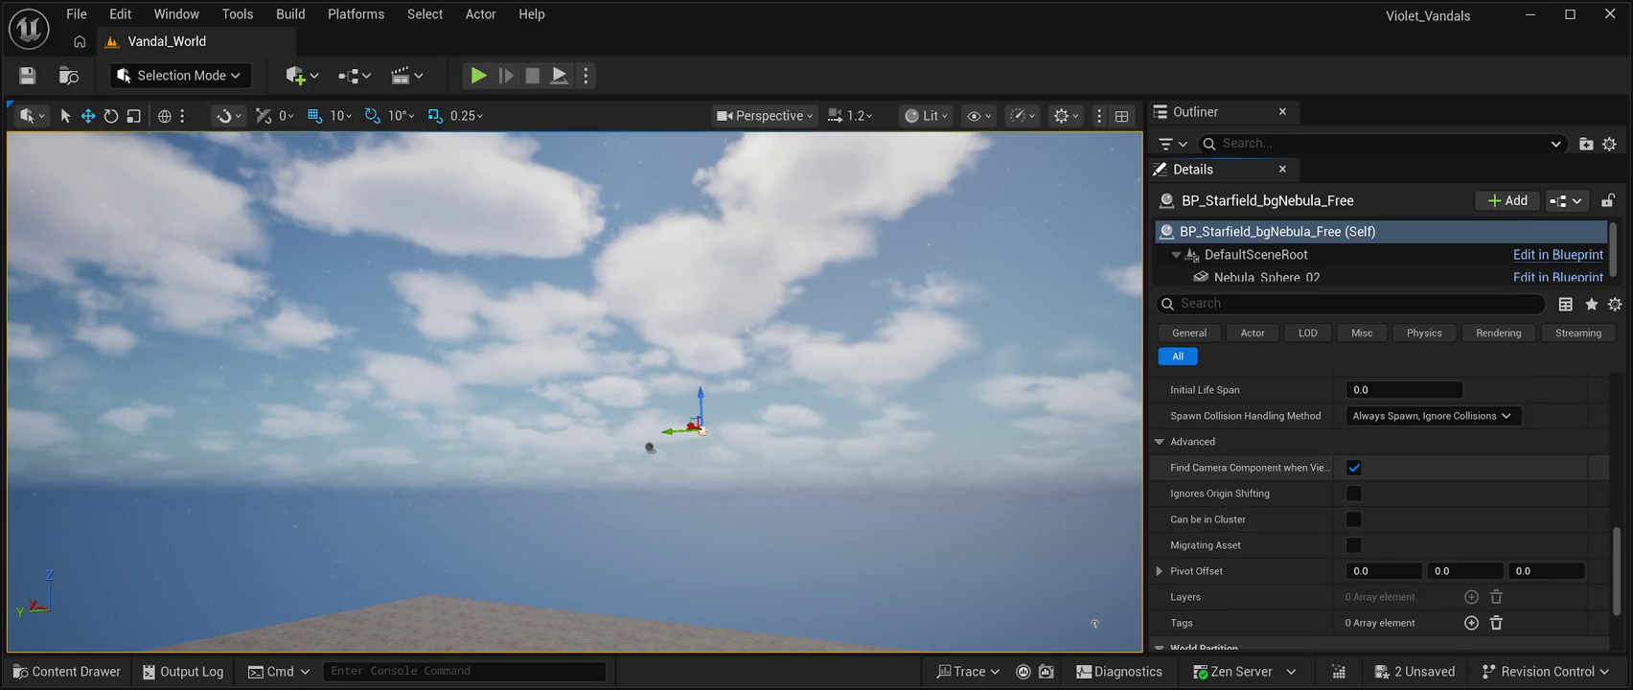
{"action": "scroll", "coordinate": [1379, 508], "scroll_direction": "down", "scroll_amount": 4}
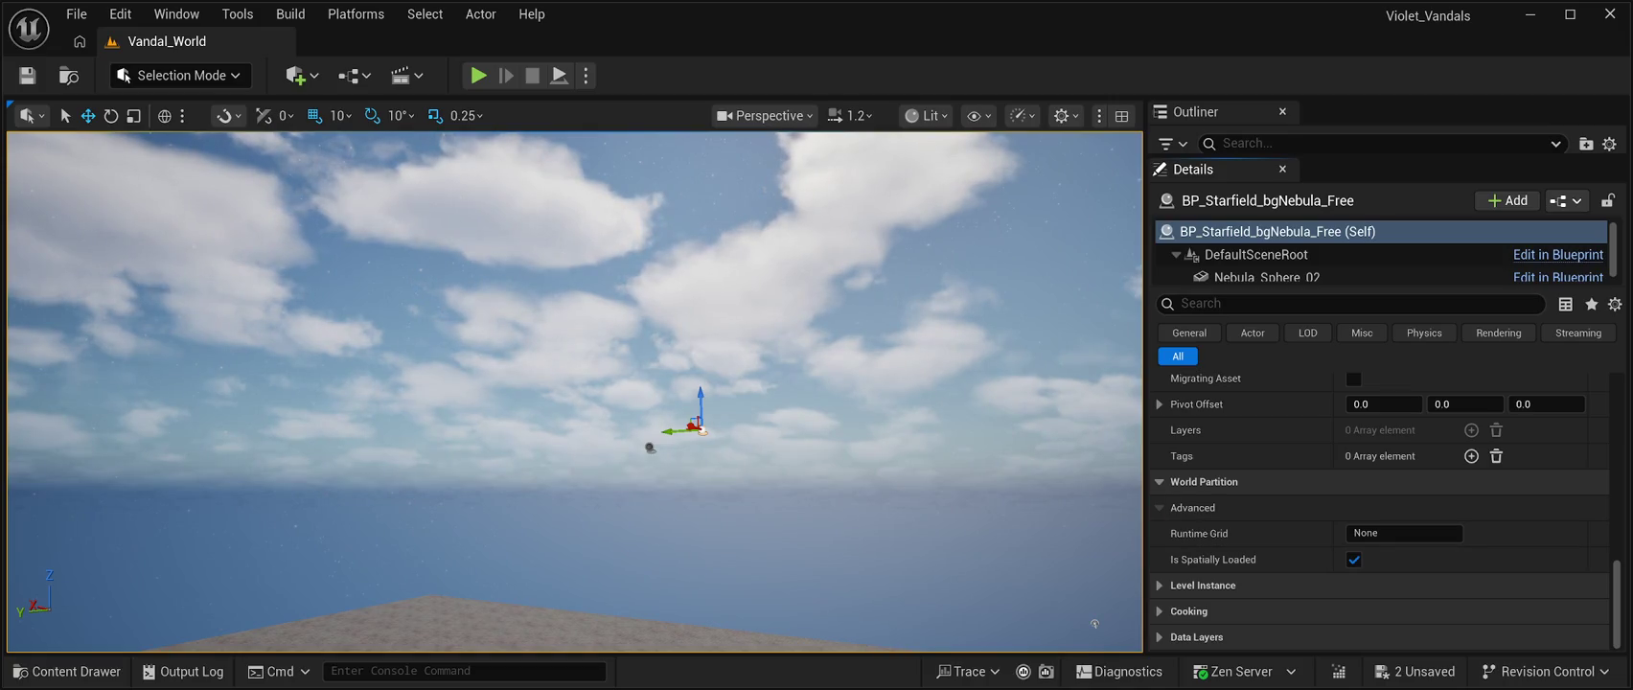
Scroll Details back up to Transform and enlarge the Outliner to list the level's actors
{"action": "scroll", "coordinate": [1379, 508], "scroll_direction": "up", "scroll_amount": 6}
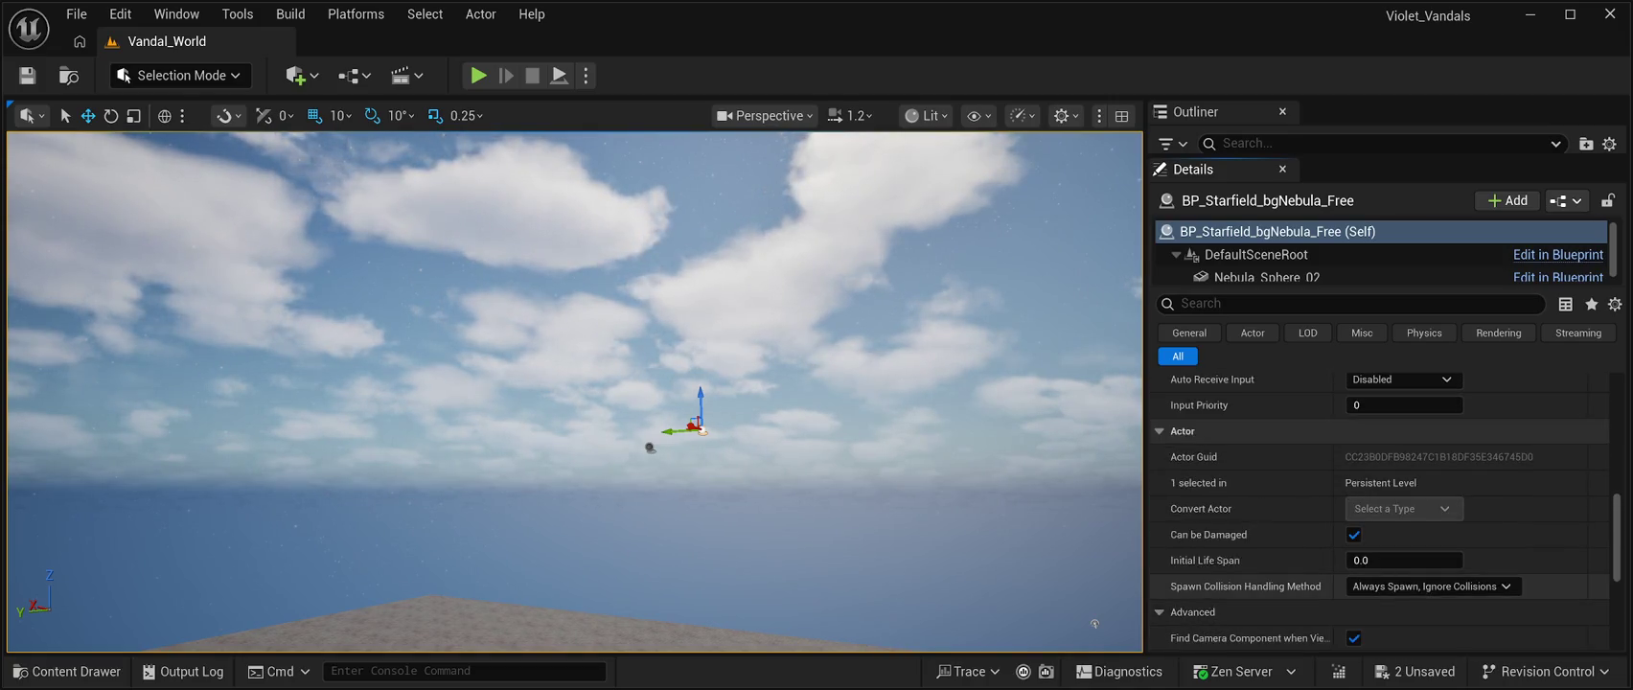
{"action": "scroll", "coordinate": [1380, 508], "scroll_direction": "up", "scroll_amount": 2}
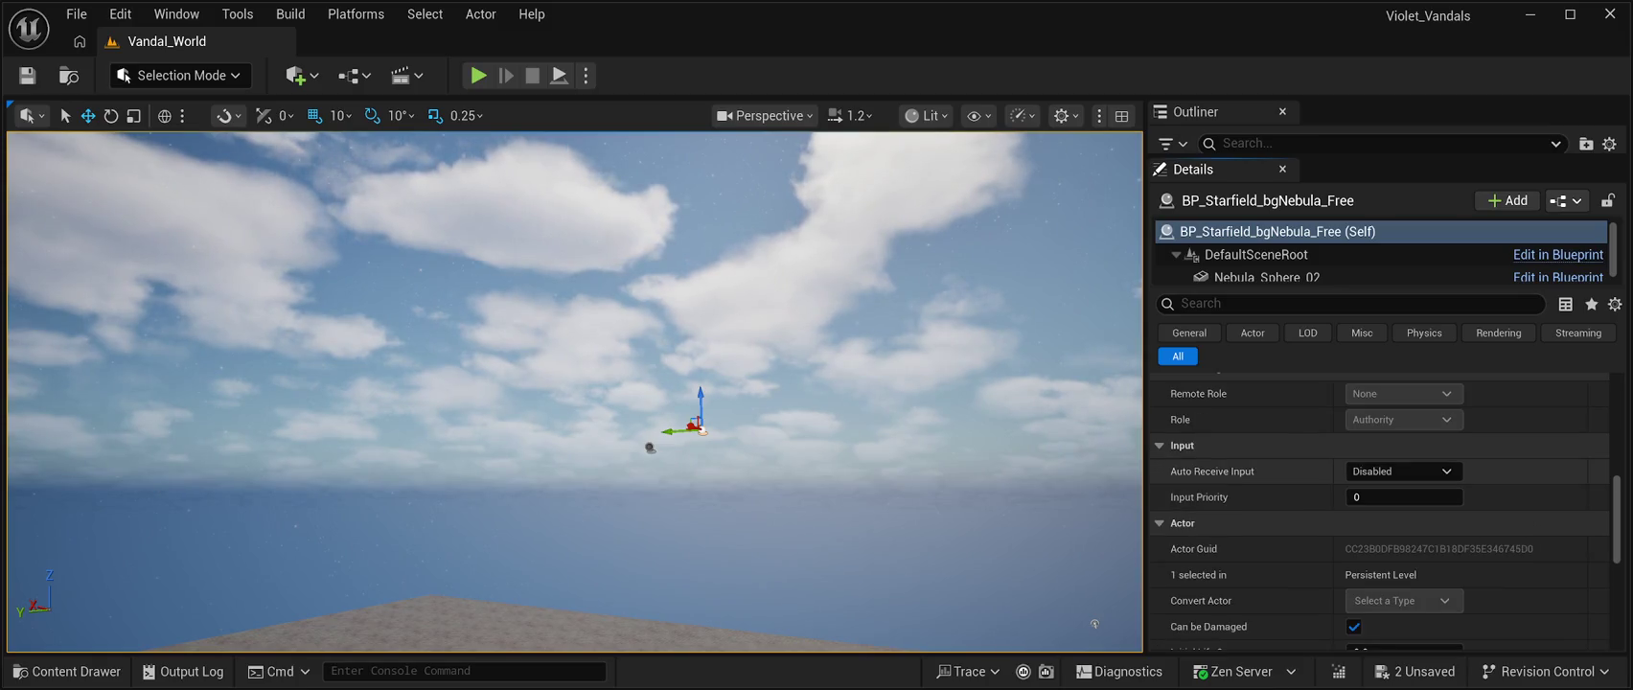
{"action": "scroll", "coordinate": [1379, 508], "scroll_direction": "up", "scroll_amount": 10}
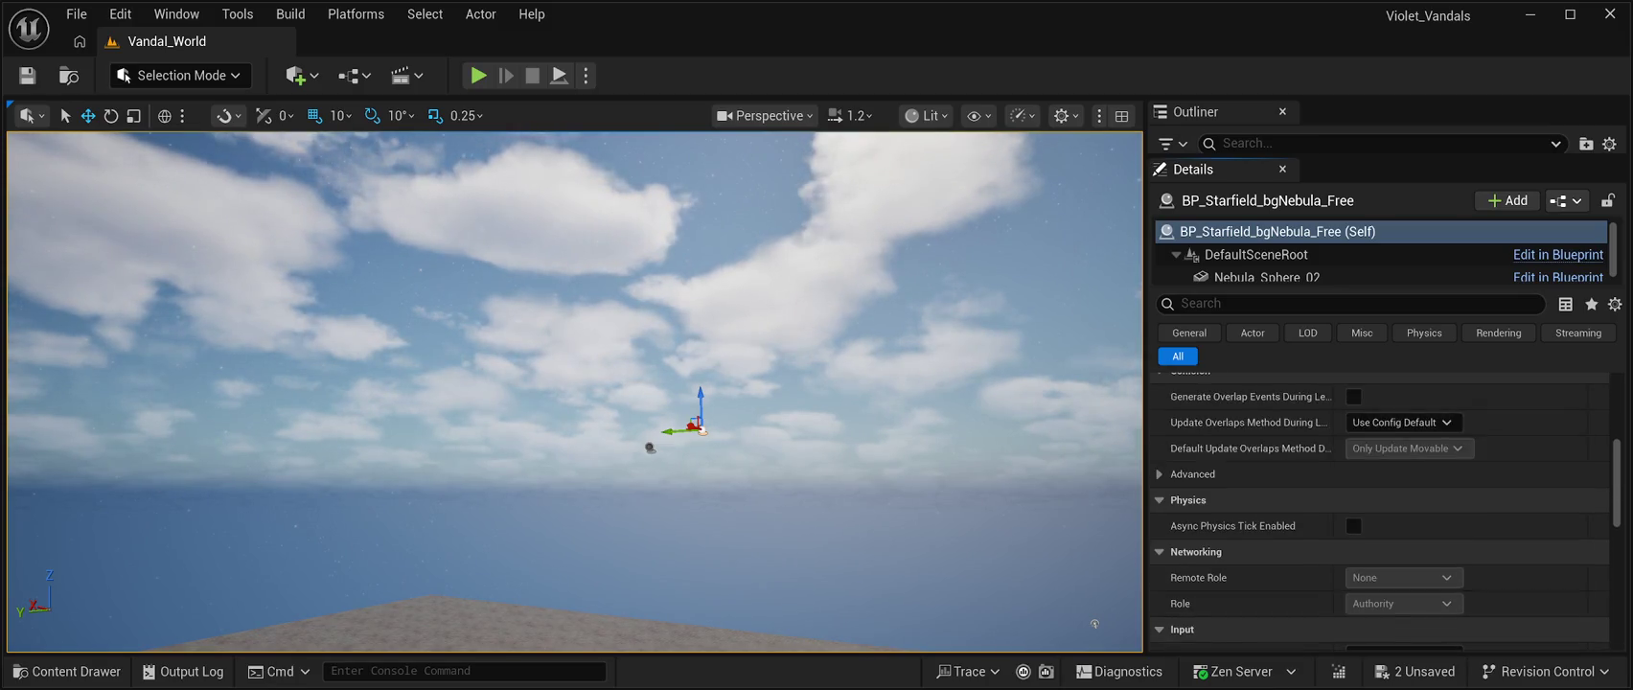
{"action": "scroll", "coordinate": [1379, 508], "scroll_direction": "up", "scroll_amount": 1}
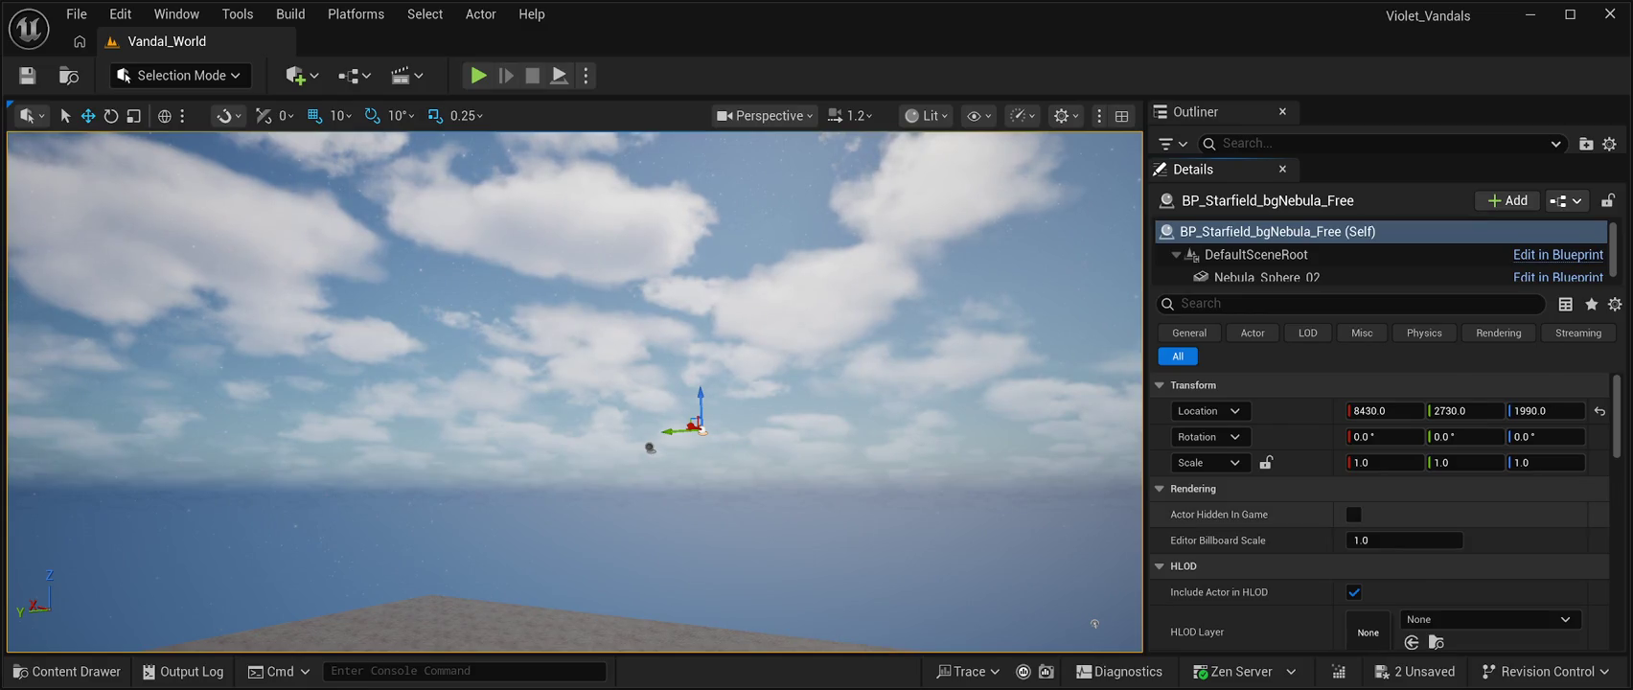
{"action": "scroll", "coordinate": [1380, 508], "scroll_direction": "down", "scroll_amount": 3}
{"action": "scroll", "coordinate": [1380, 508], "scroll_direction": "up", "scroll_amount": 3}
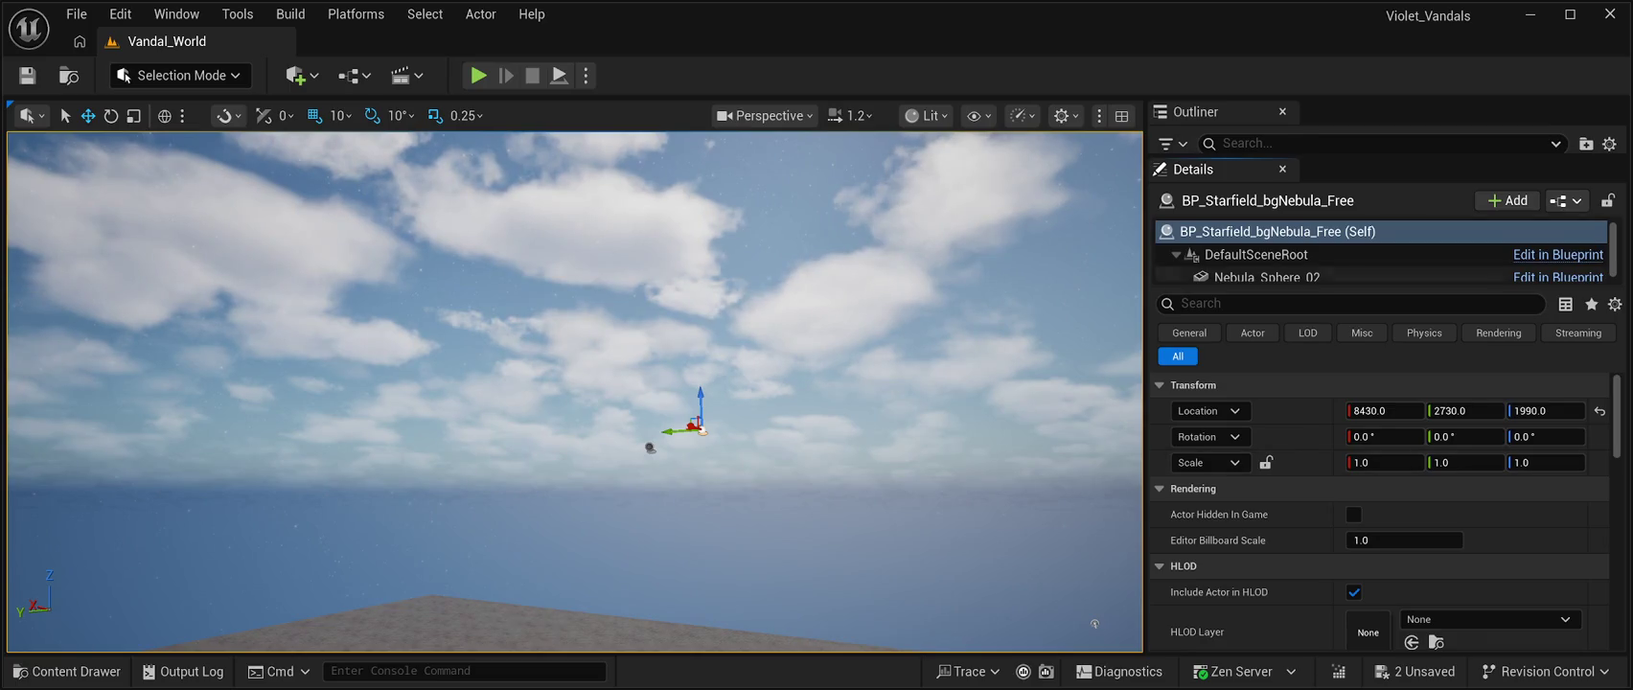
{"action": "left_click_drag", "start_coordinate": [1388, 157], "coordinate": [1387, 310]}
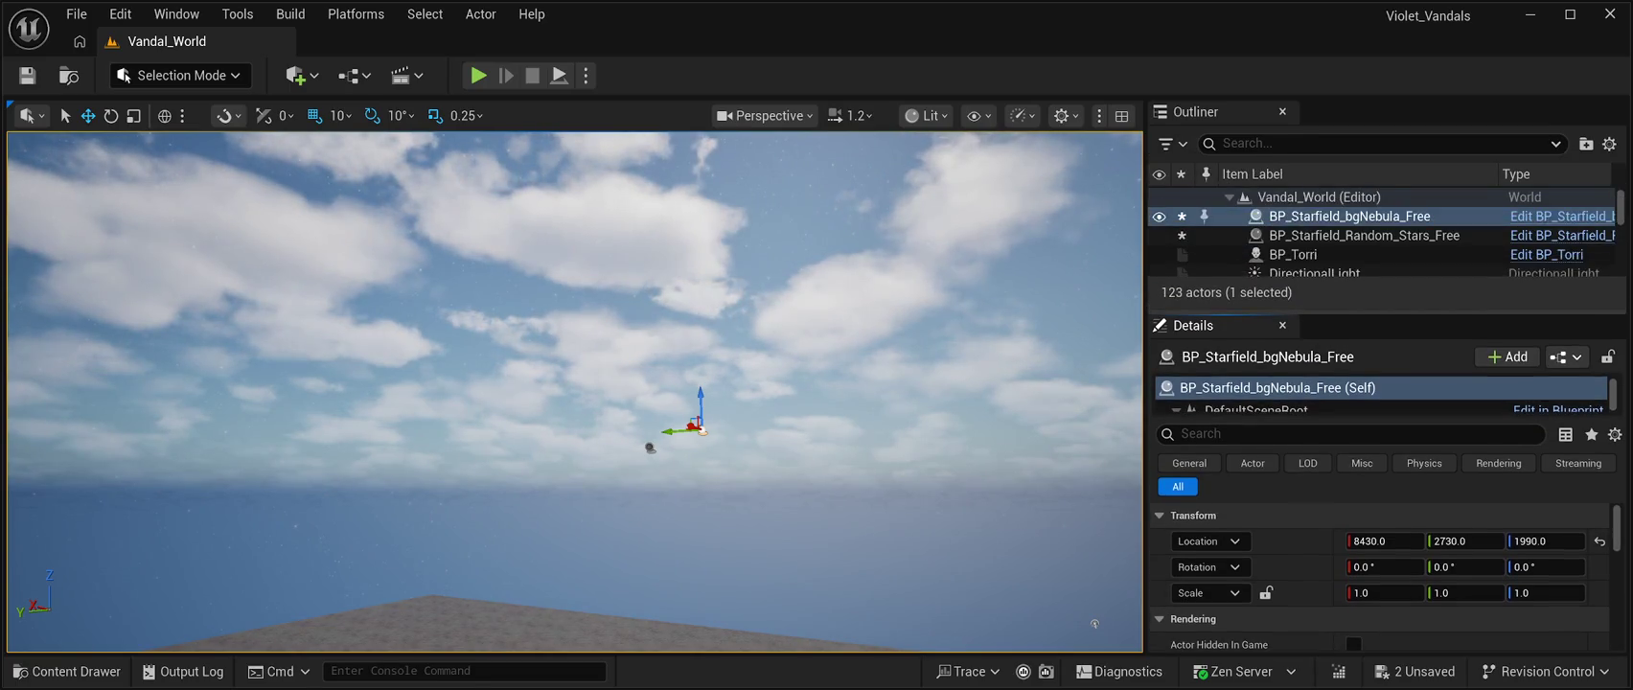
Expand the nebula actor's Level Instance section to reveal the Is Main World Only option
{"action": "scroll", "coordinate": [1379, 536], "scroll_direction": "down", "scroll_amount": 3}
{"action": "scroll", "coordinate": [1380, 575], "scroll_direction": "down", "scroll_amount": 5}
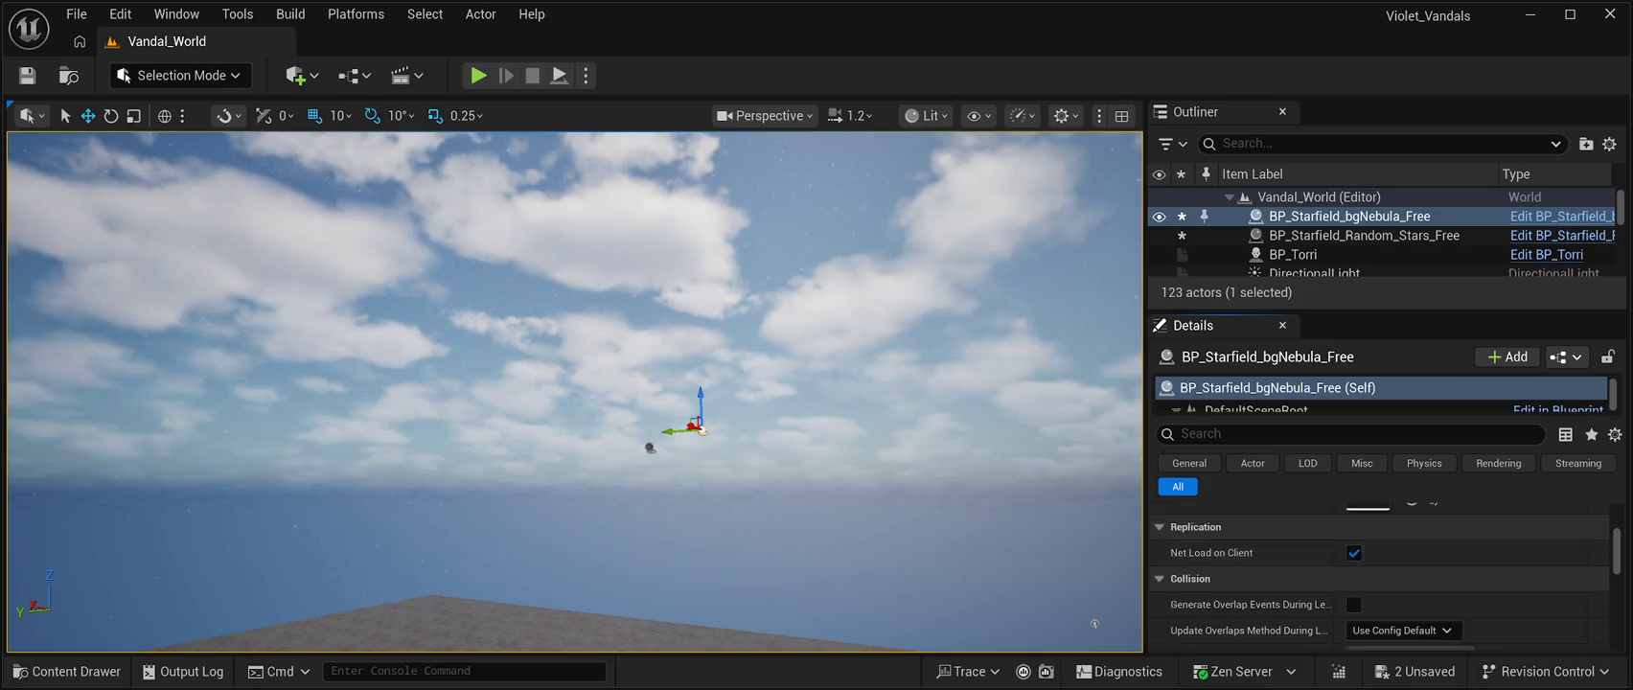
{"action": "scroll", "coordinate": [1380, 575], "scroll_direction": "down", "scroll_amount": 5}
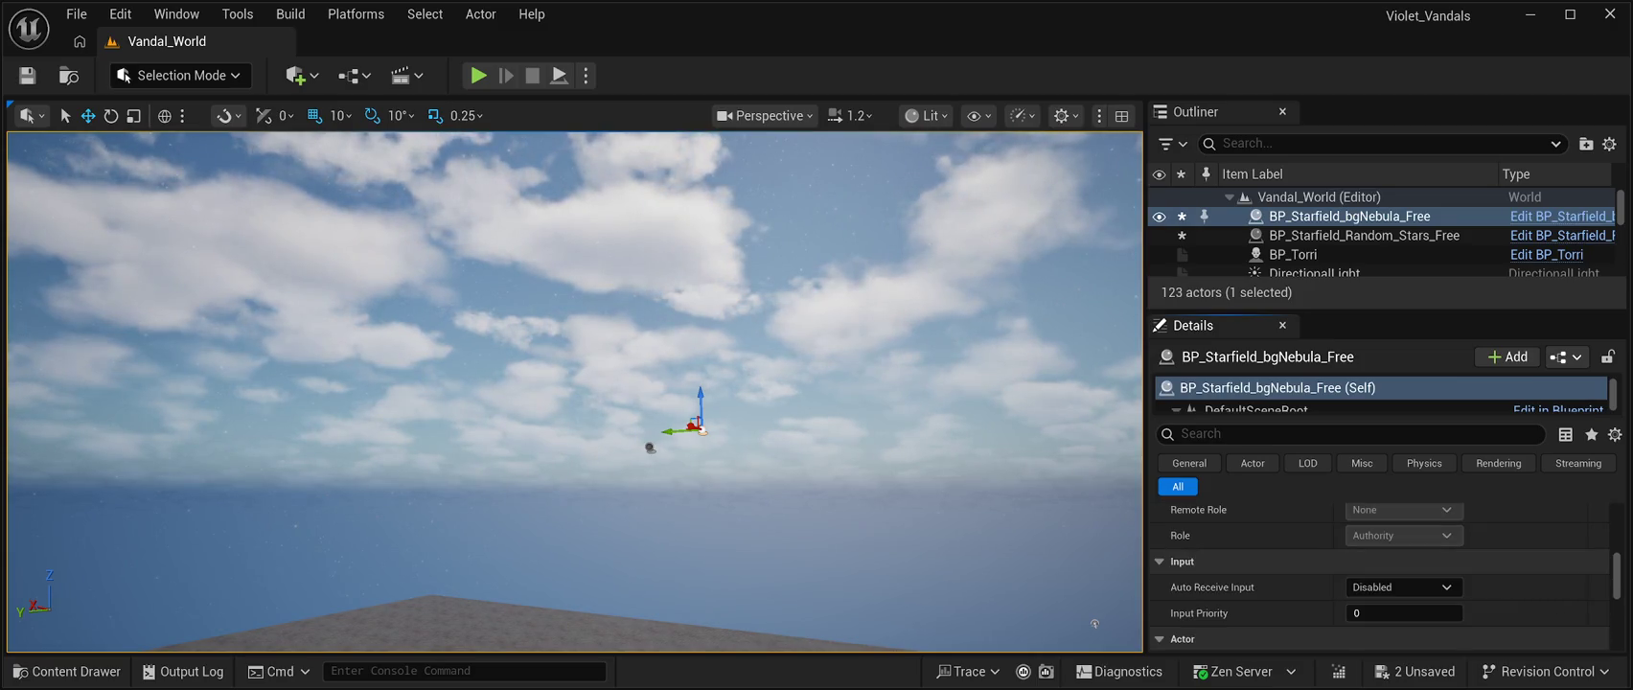
{"action": "scroll", "coordinate": [1380, 575], "scroll_direction": "down", "scroll_amount": 5}
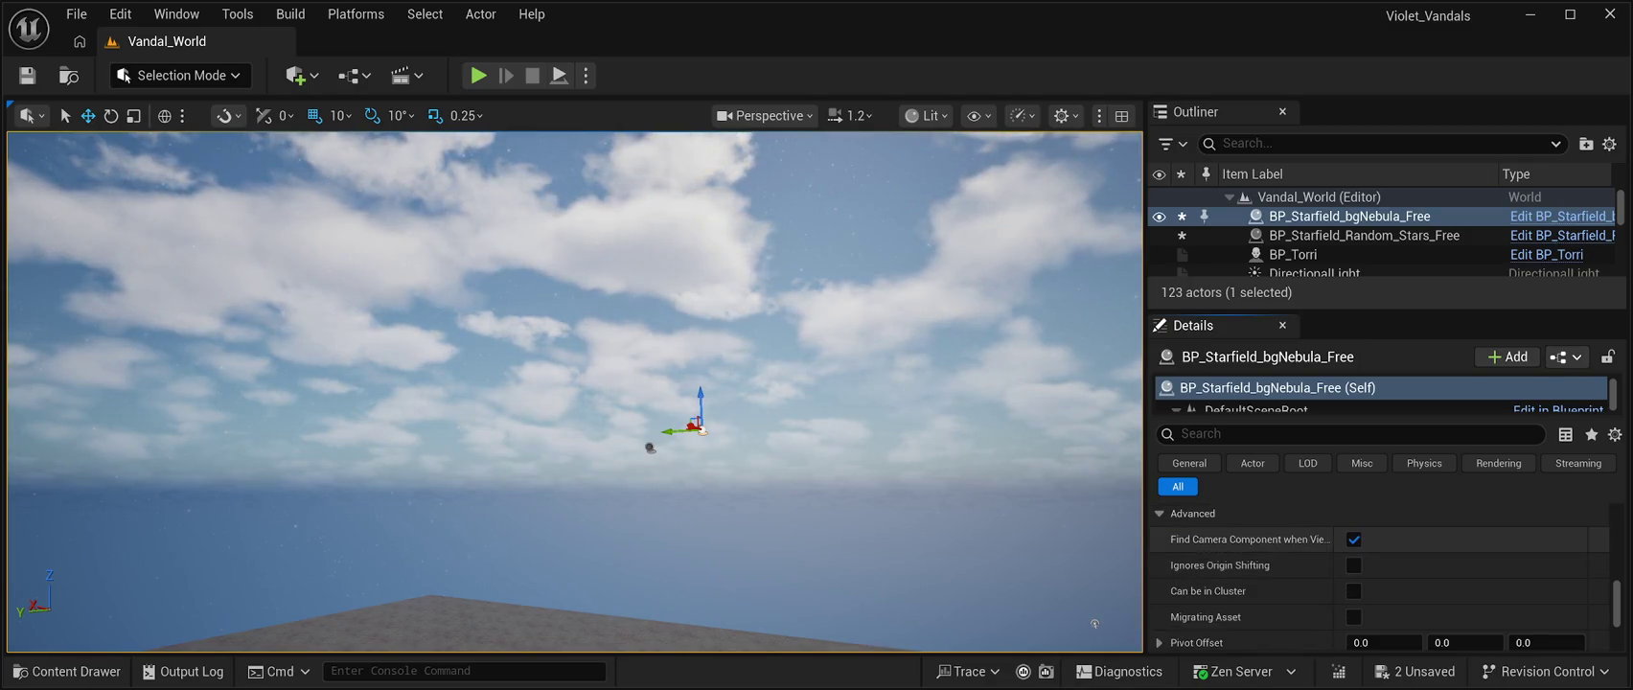
{"action": "scroll", "coordinate": [1379, 575], "scroll_direction": "down", "scroll_amount": 5}
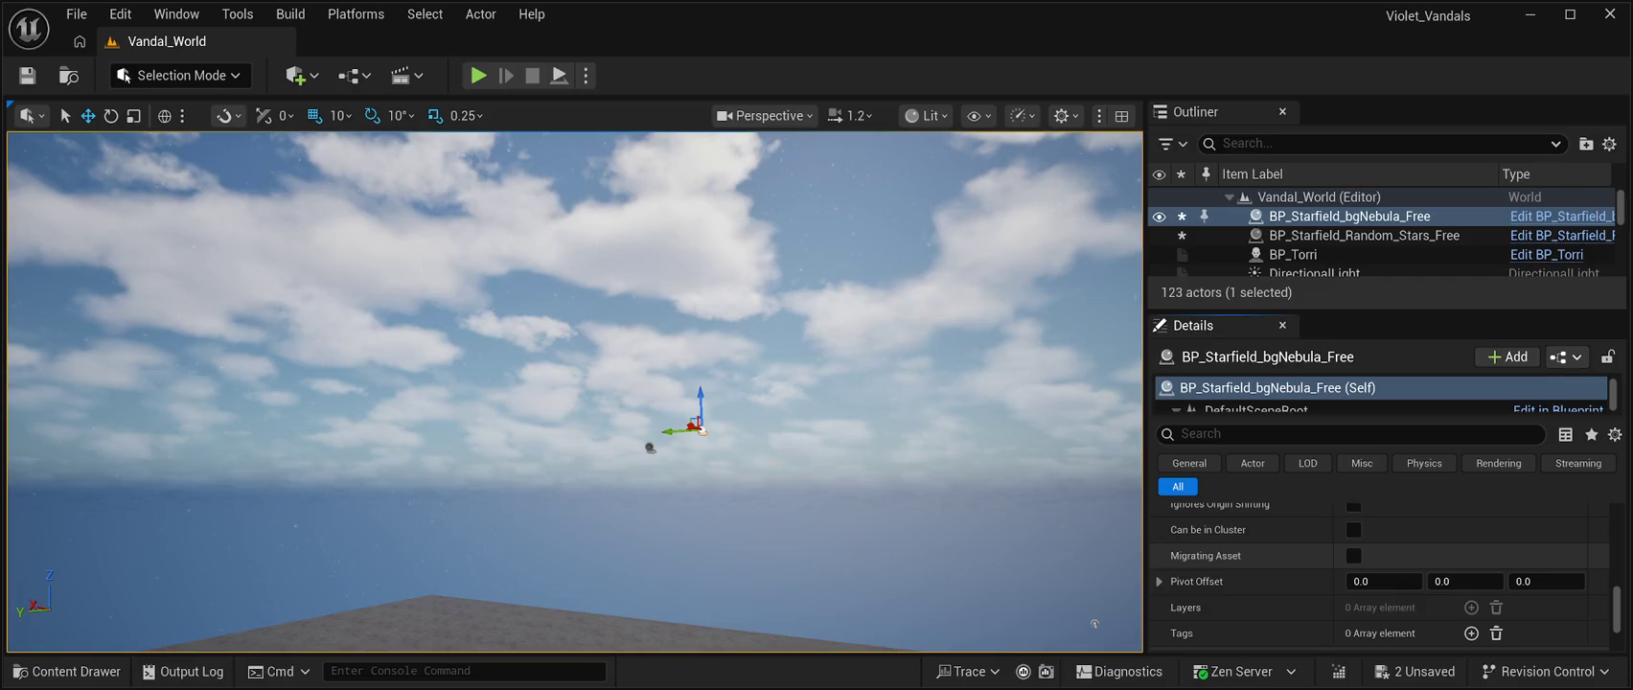
{"action": "scroll", "coordinate": [1380, 575], "scroll_direction": "down", "scroll_amount": 2}
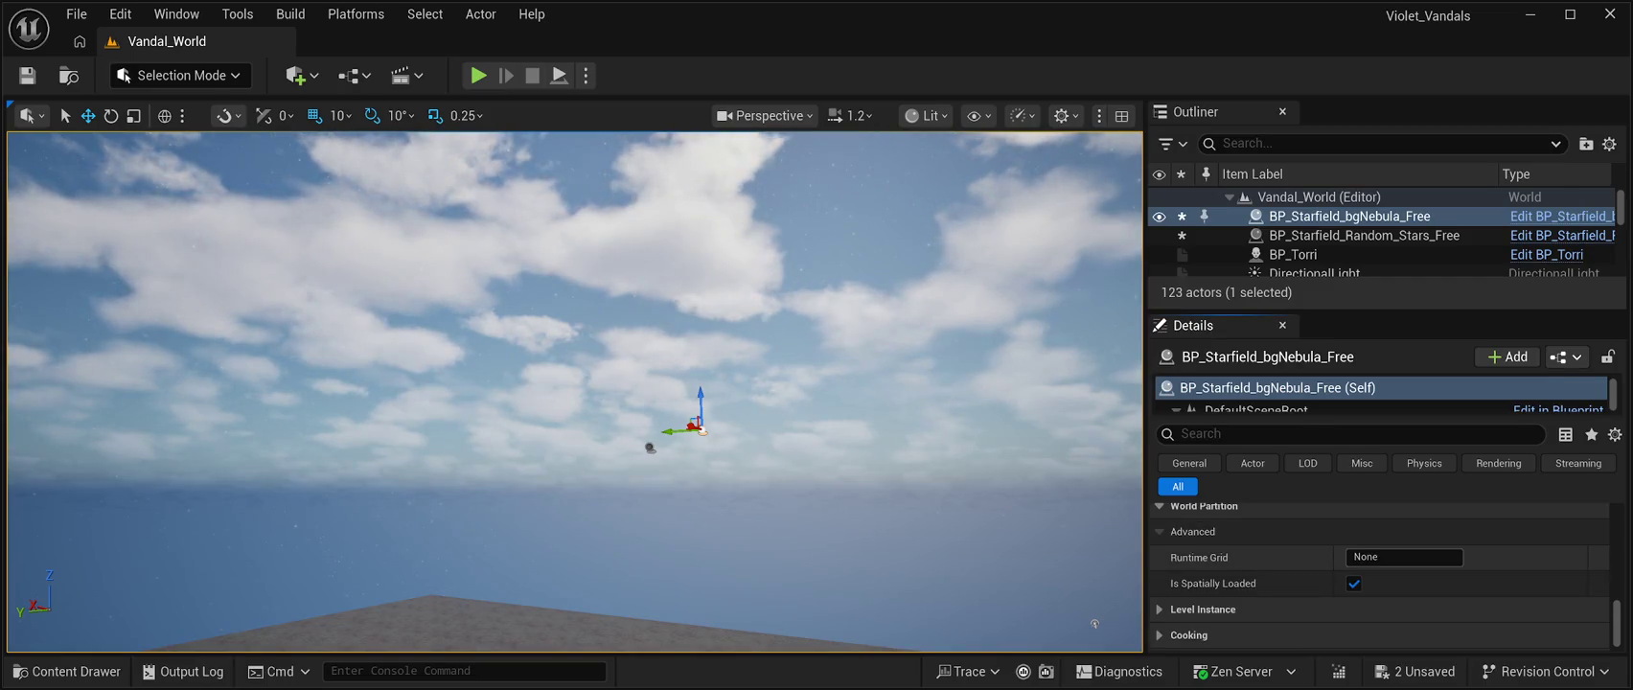
{"action": "scroll", "coordinate": [1379, 575], "scroll_direction": "down", "scroll_amount": 1}
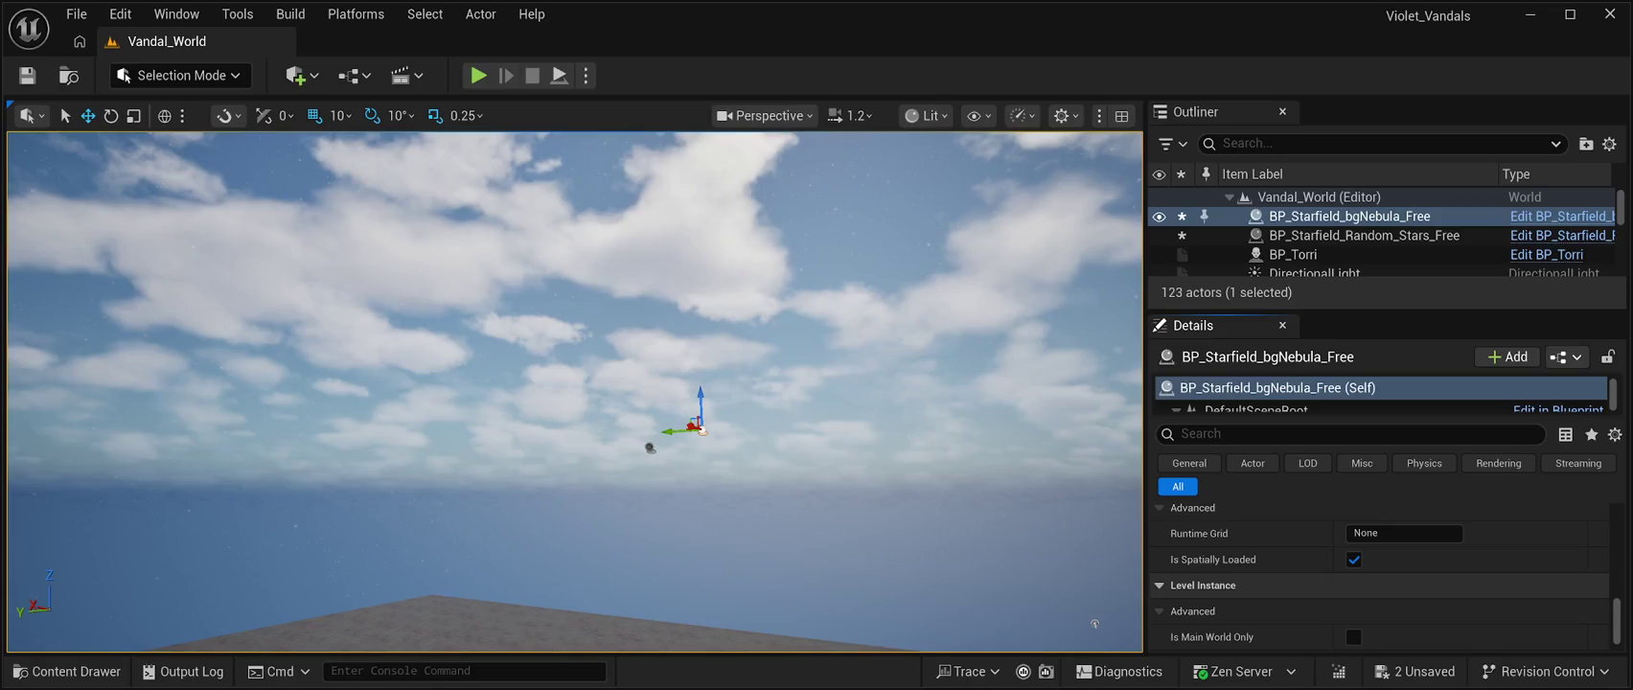
{"action": "left_click", "coordinate": [1202, 584]}
{"action": "scroll", "coordinate": [1380, 575], "scroll_direction": "down", "scroll_amount": 2}
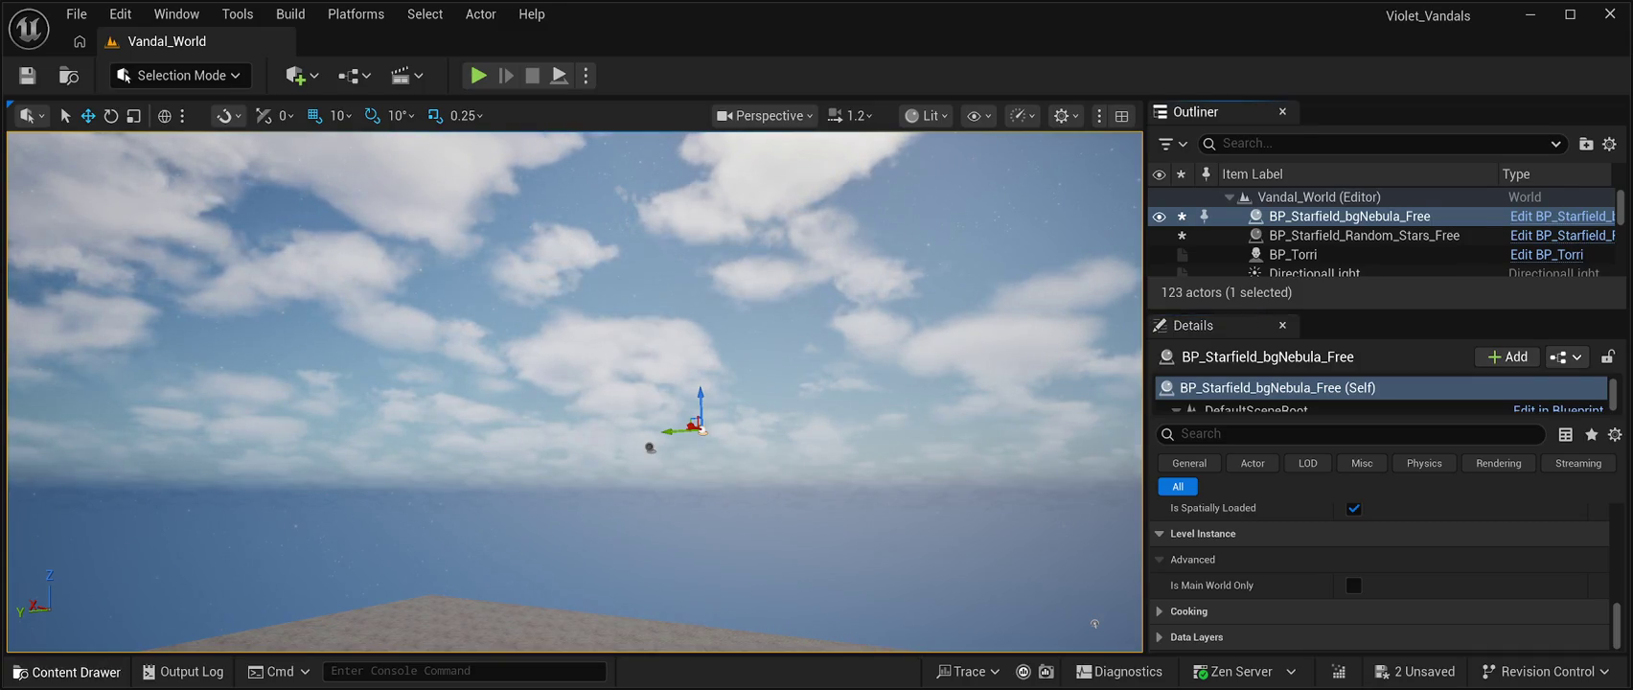
Delete the BP_Starfield_Random_Stars_Free actor from the level
{"action": "left_click", "coordinate": [67, 671]}
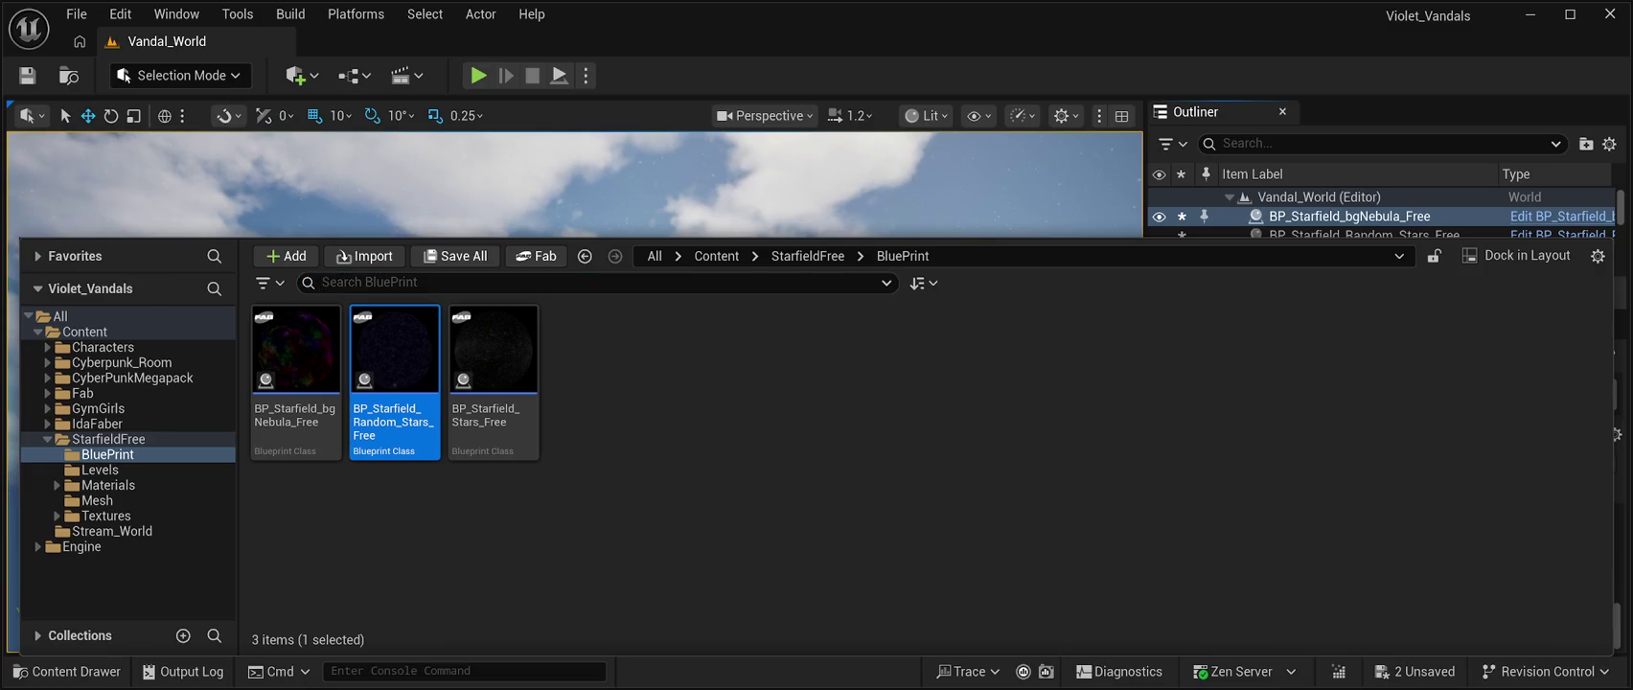
{"action": "left_click", "coordinate": [1363, 234]}
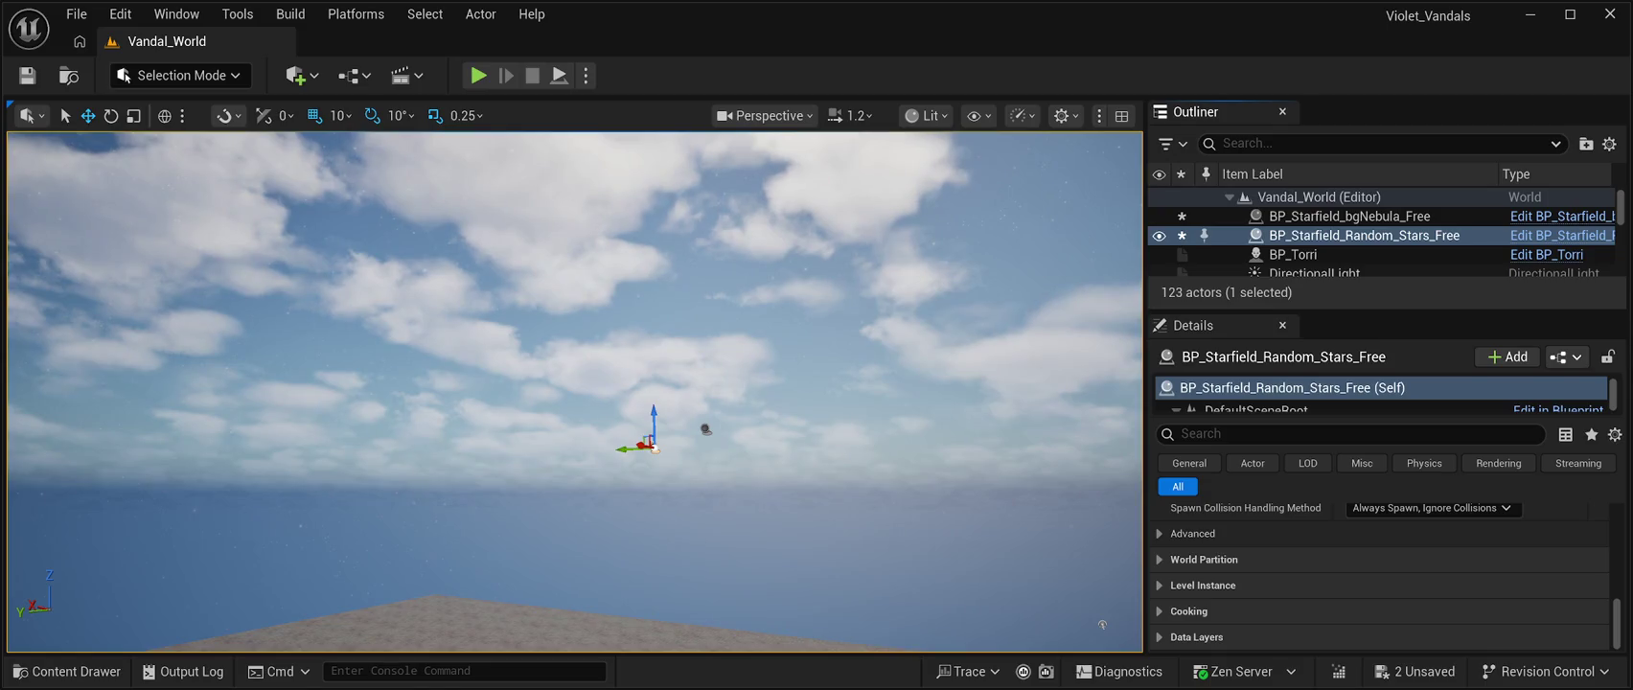
{"action": "key", "text": "Delete"}
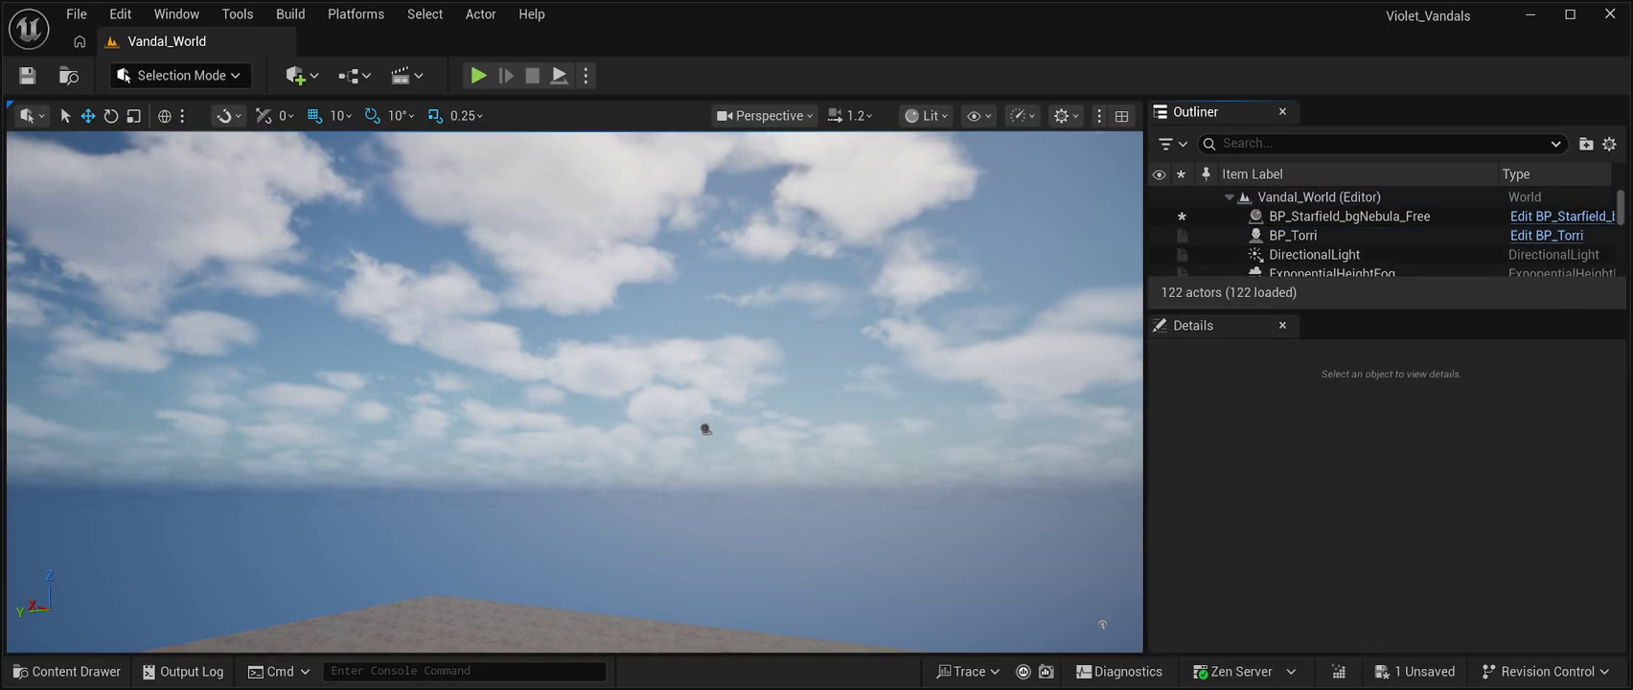
Drag BP_Starfield_Stars_Free from the Content Drawer into the viewport and test-play the level
{"action": "left_click", "coordinate": [67, 671]}
{"action": "left_click", "coordinate": [493, 527]}
{"action": "mouse_move", "coordinate": [493, 527]}
{"action": "left_mouse_down"}
{"action": "mouse_move", "coordinate": [704, 273]}
{"action": "mouse_move", "coordinate": [704, 375]}
{"action": "mouse_move", "coordinate": [706, 238]}
{"action": "mouse_move", "coordinate": [714, 278]}
{"action": "left_mouse_up"}
{"action": "key", "text": "alt+p"}
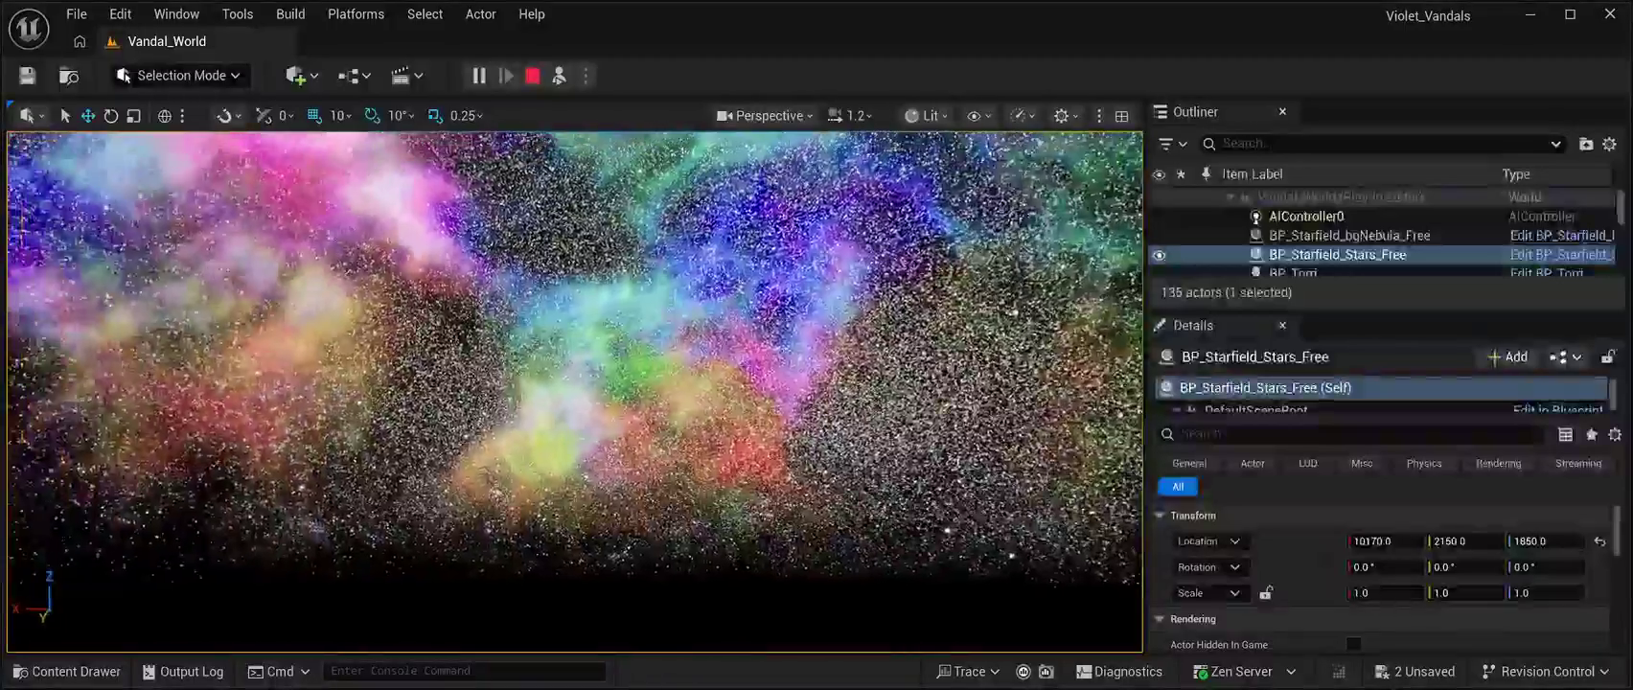
{"action": "key", "text": "Escape"}
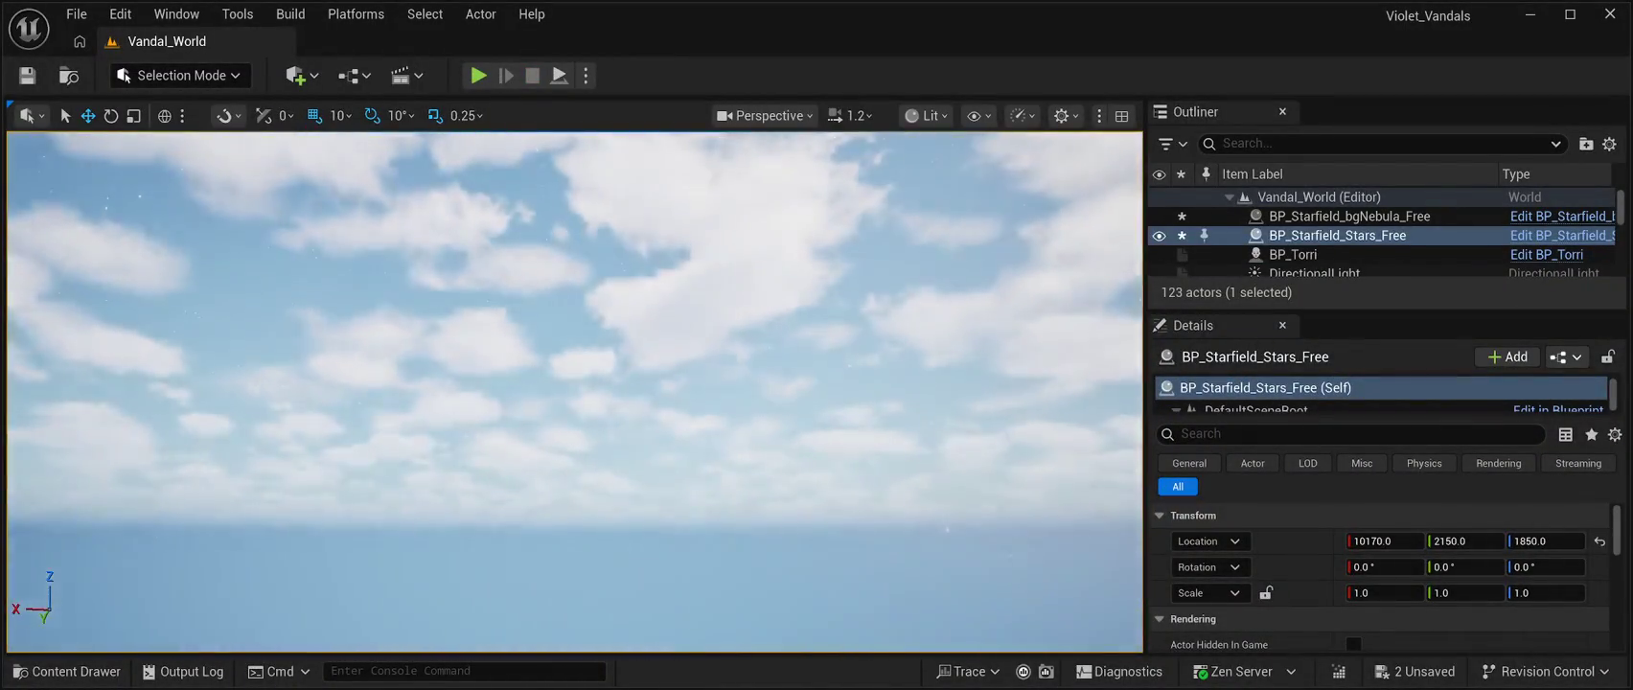
{"action": "mouse_move", "coordinate": [708, 239]}
{"action": "left_mouse_down"}
{"action": "mouse_move", "coordinate": [708, 262]}
{"action": "mouse_move", "coordinate": [708, 238]}
{"action": "mouse_move", "coordinate": [719, 247]}
{"action": "left_mouse_up"}
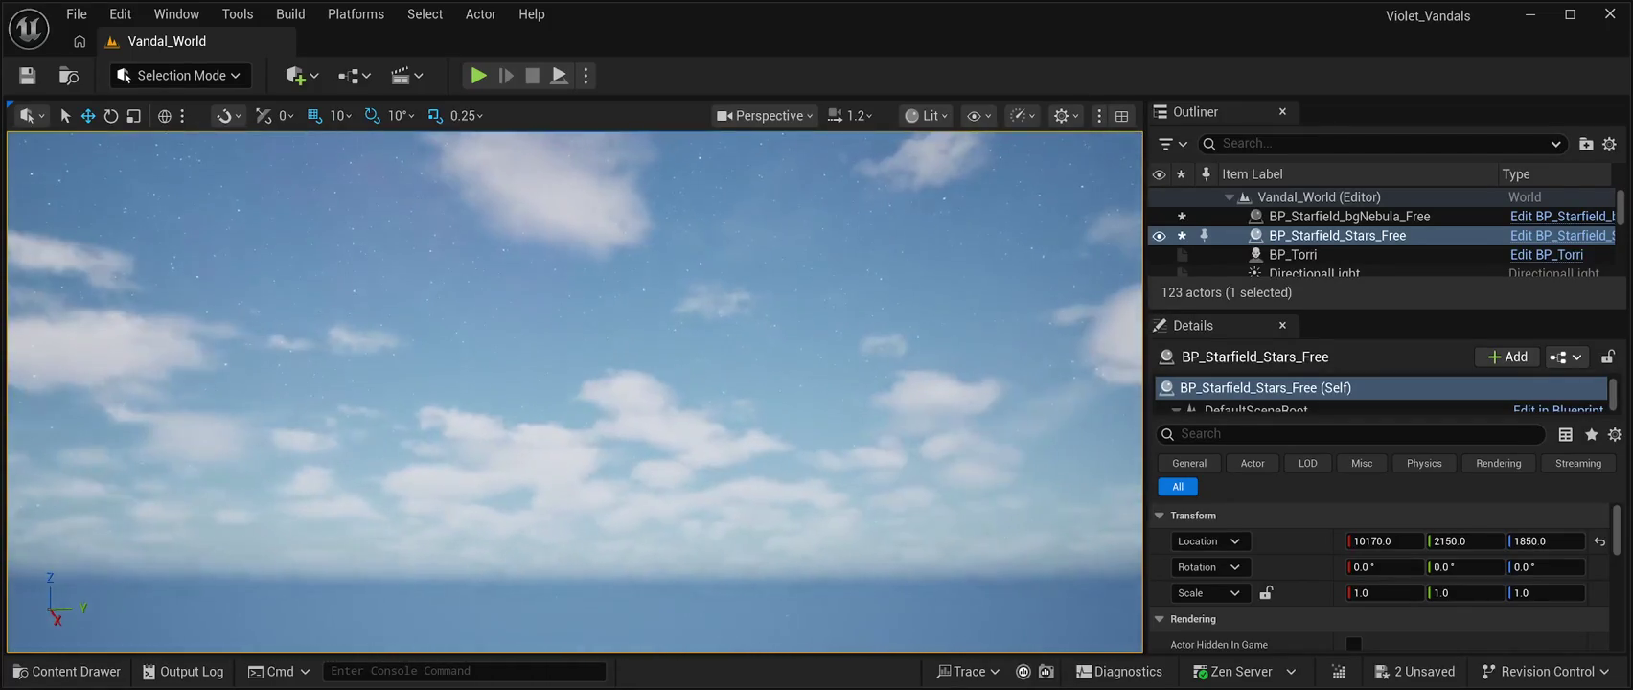
{"action": "key", "text": "alt+p"}
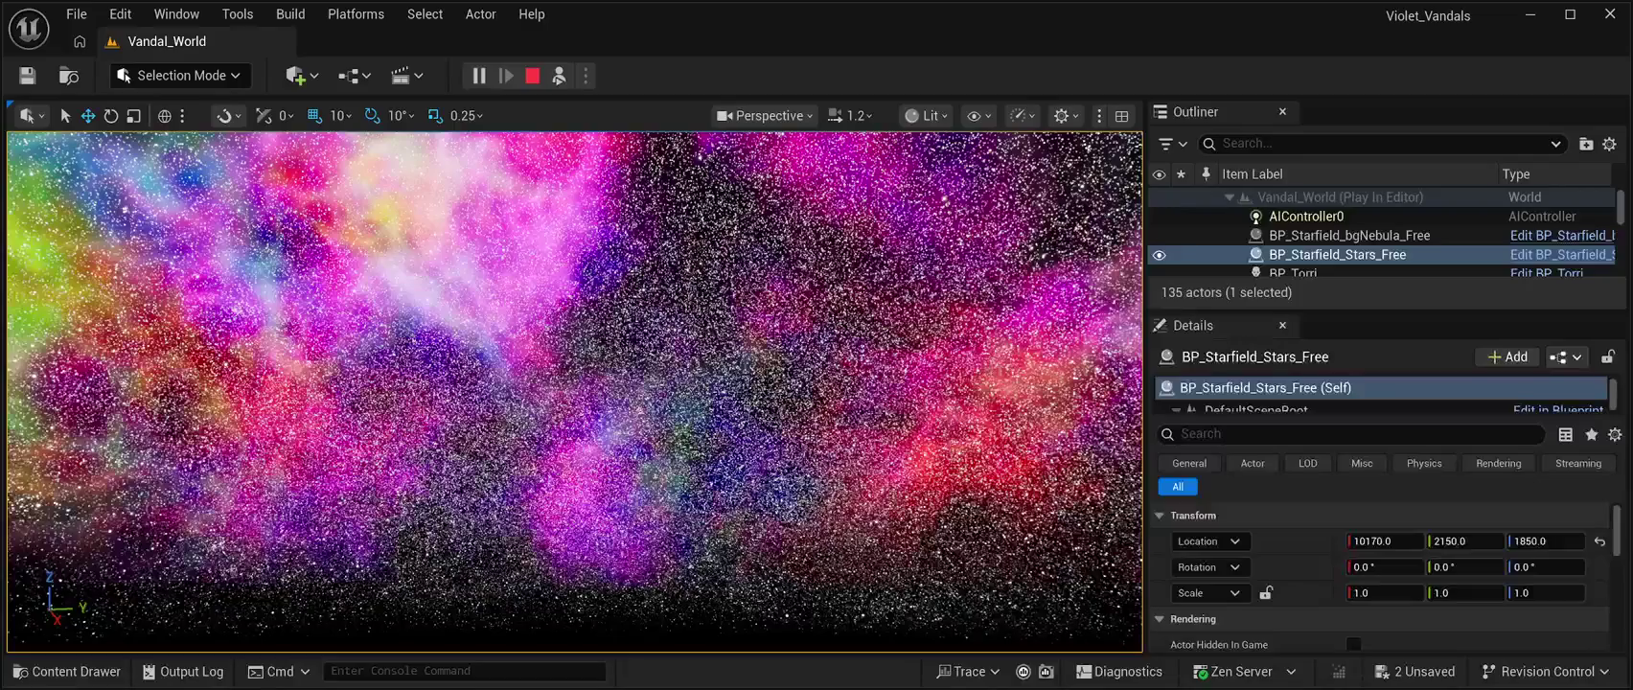
{"action": "left_click", "coordinate": [1349, 235]}
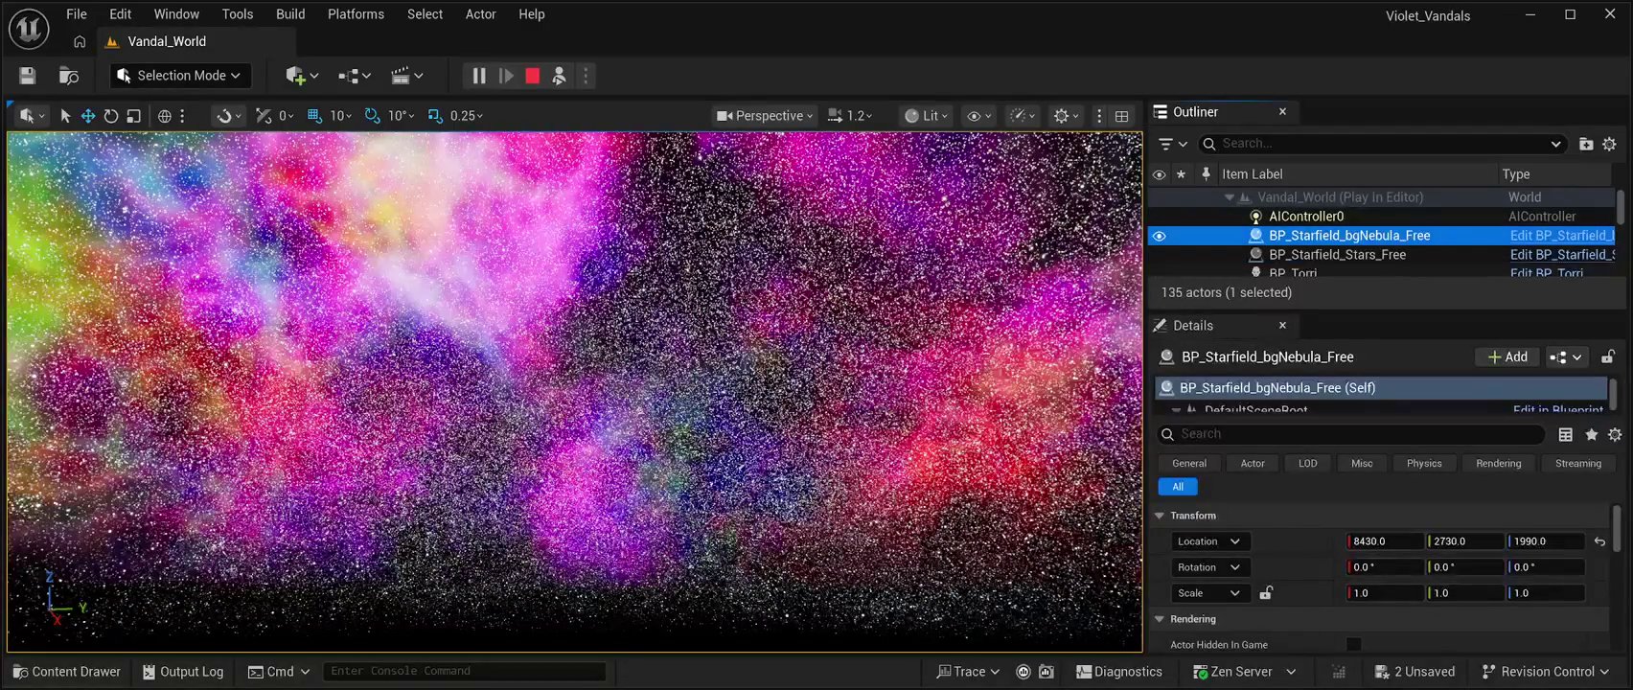
{"action": "left_click", "coordinate": [1158, 235]}
{"action": "left_click", "coordinate": [575, 384]}
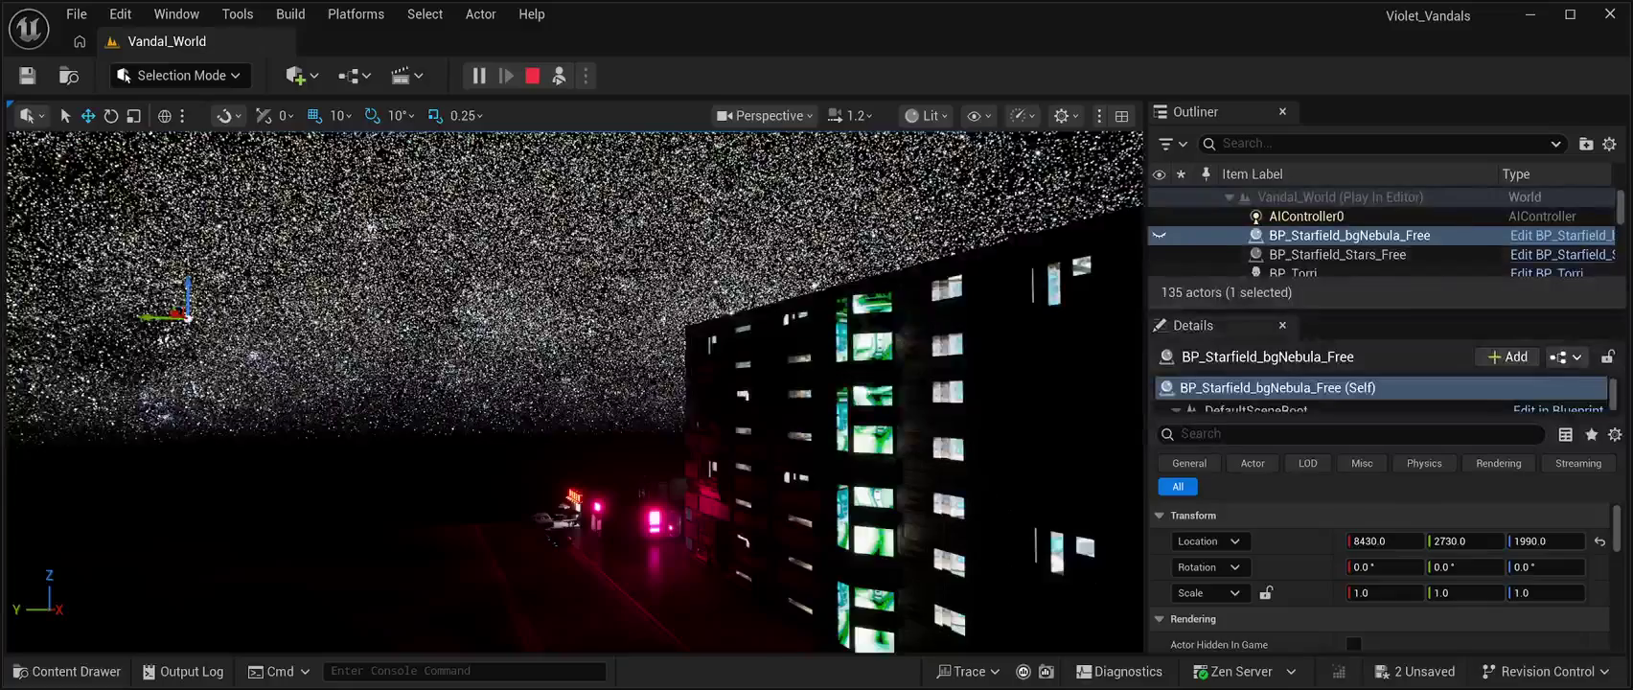
{"action": "left_click", "coordinate": [1159, 235]}
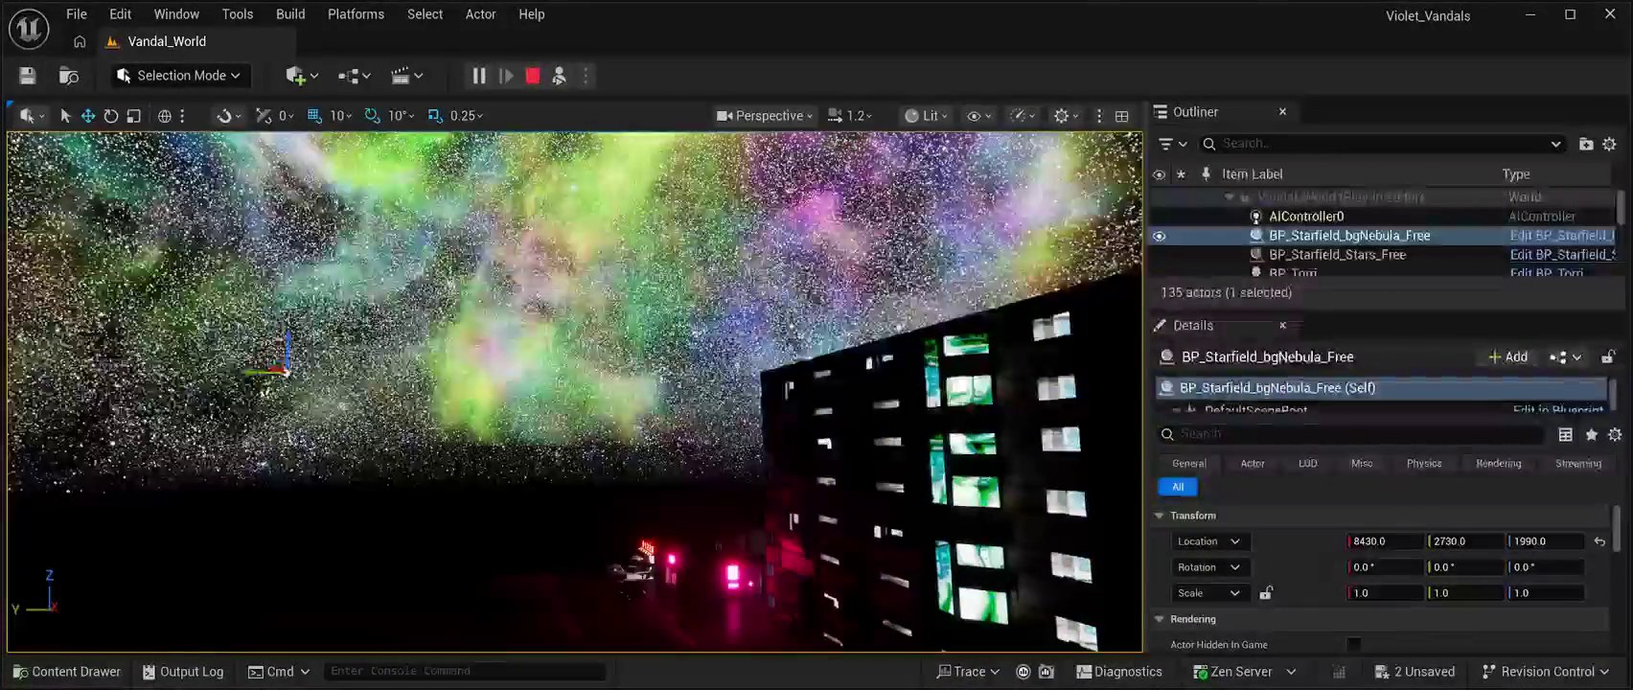
{"action": "key", "text": "Escape"}
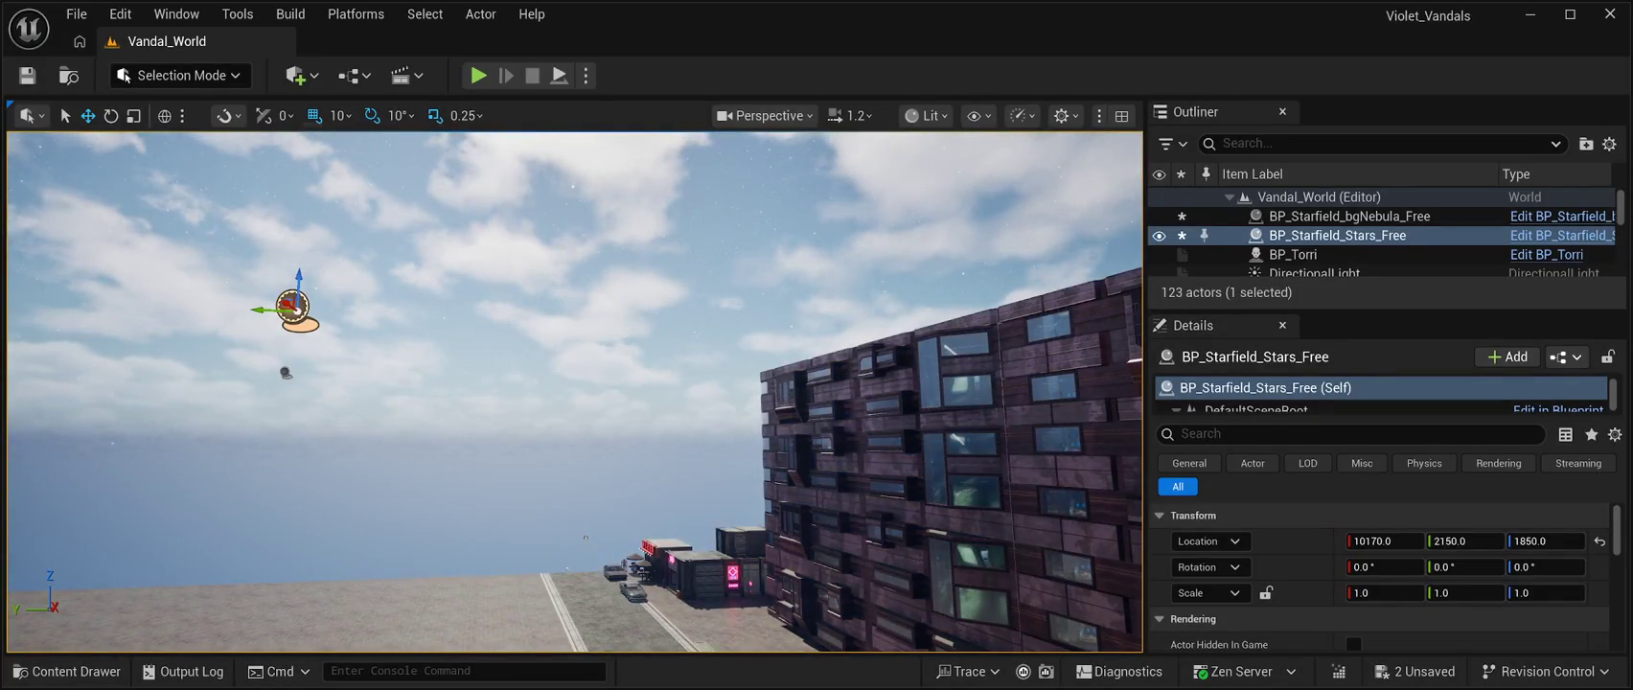
Save the level, rename the stars actor BP_Starfield_Stars_Free, and select its Background_Real_Stars_Mesh component
{"action": "left_click", "coordinate": [26, 75]}
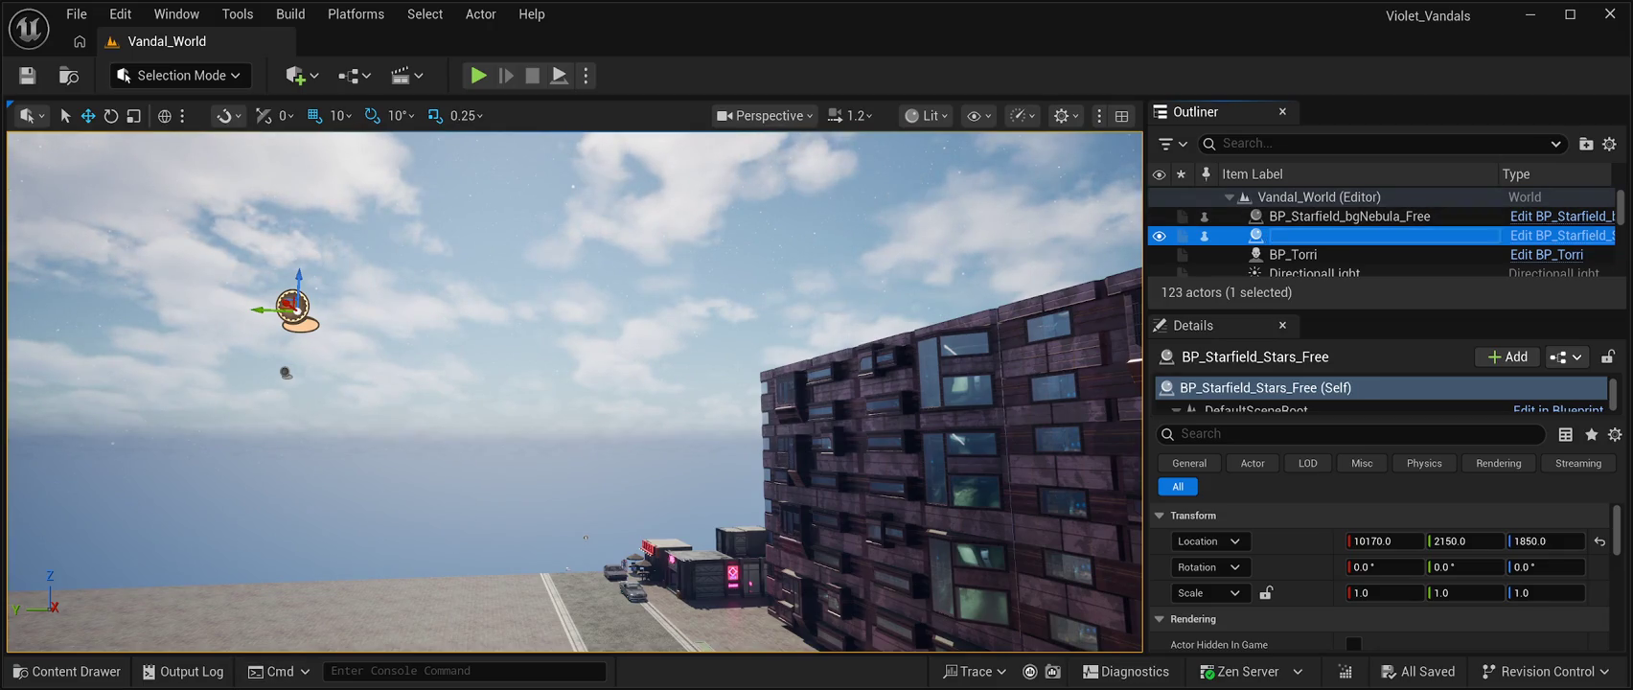
{"action": "key", "text": "F2"}
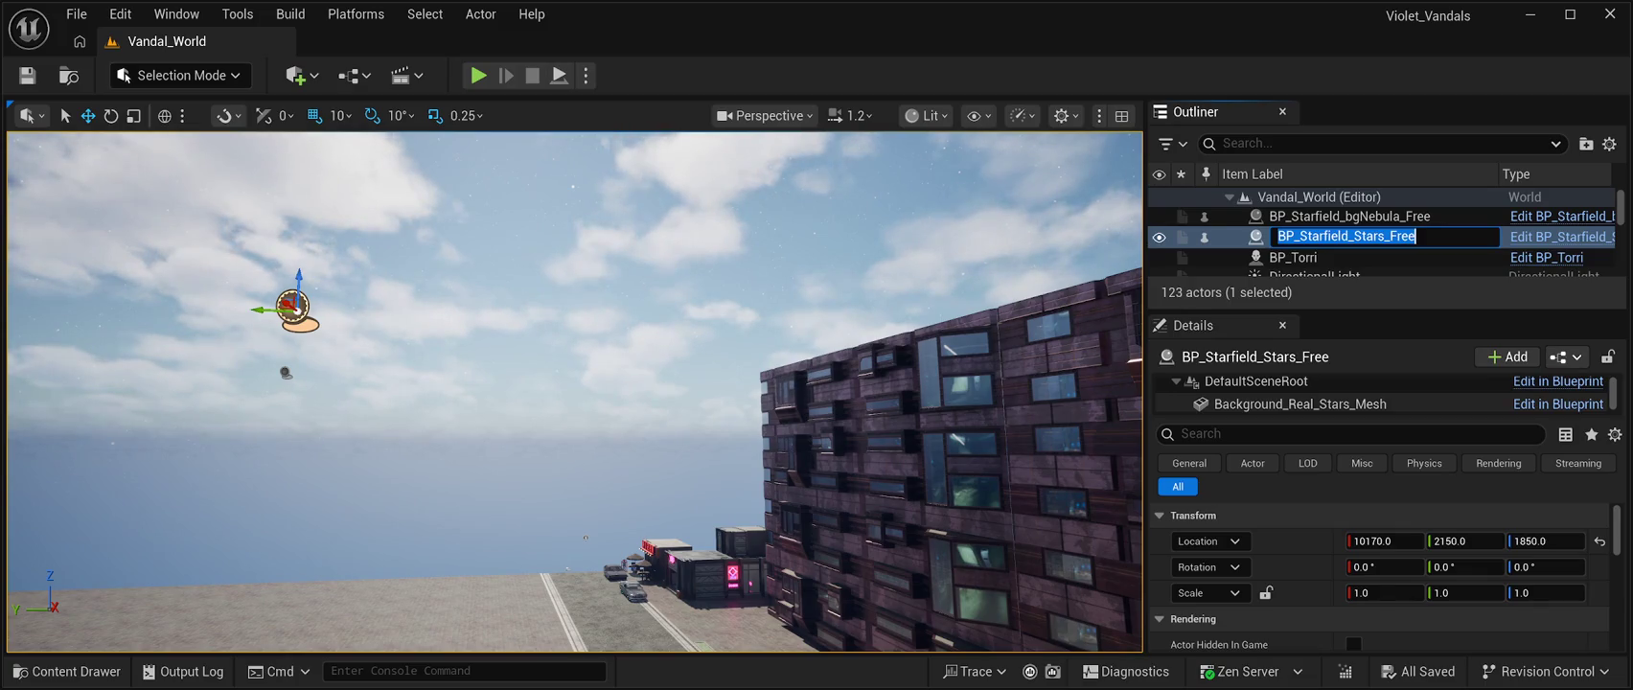
{"action": "left_click", "coordinate": [1299, 404]}
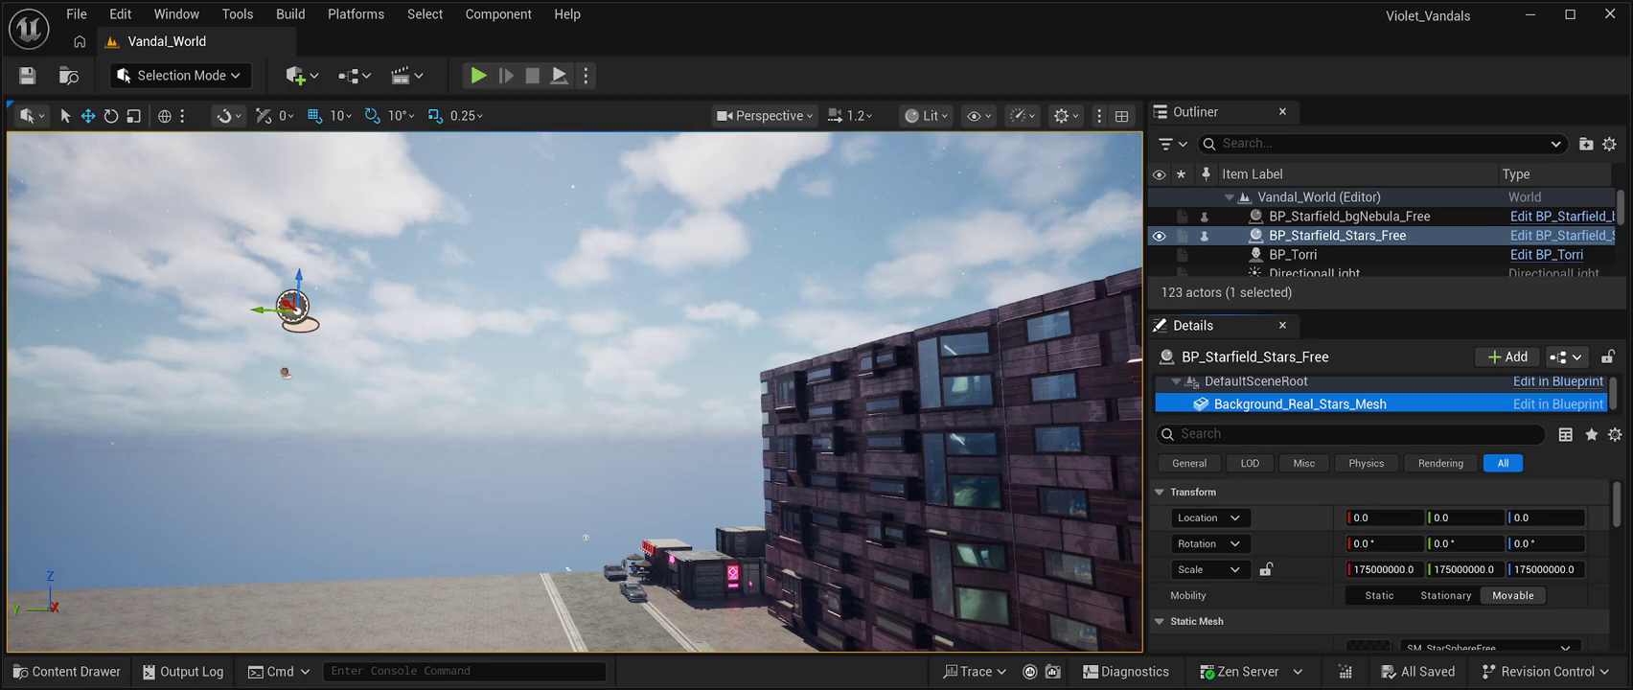
Find the stars mesh's Lighting section in Details and expand its Advanced properties
{"action": "scroll", "coordinate": [1379, 566], "scroll_direction": "down", "scroll_amount": 10}
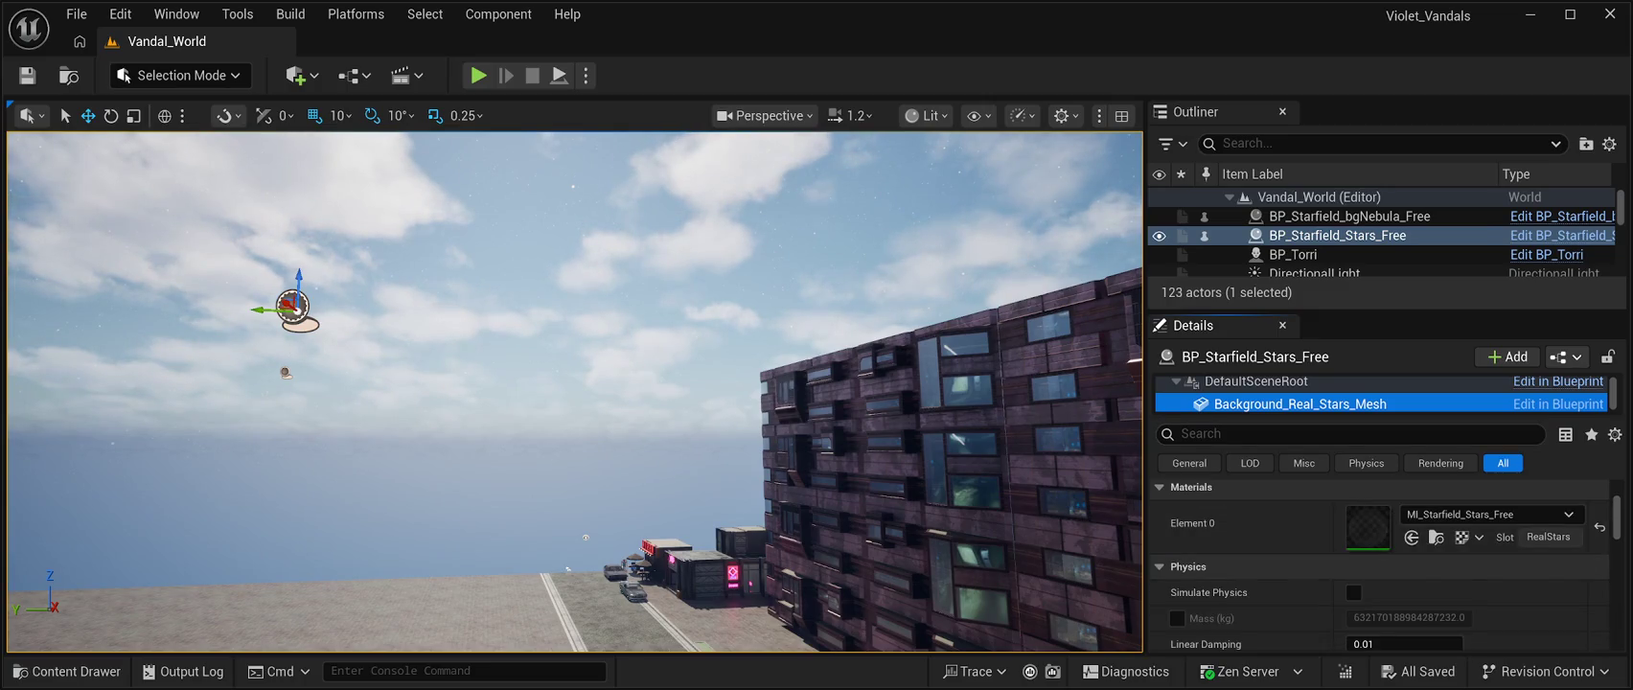
{"action": "scroll", "coordinate": [1380, 566], "scroll_direction": "up", "scroll_amount": 5}
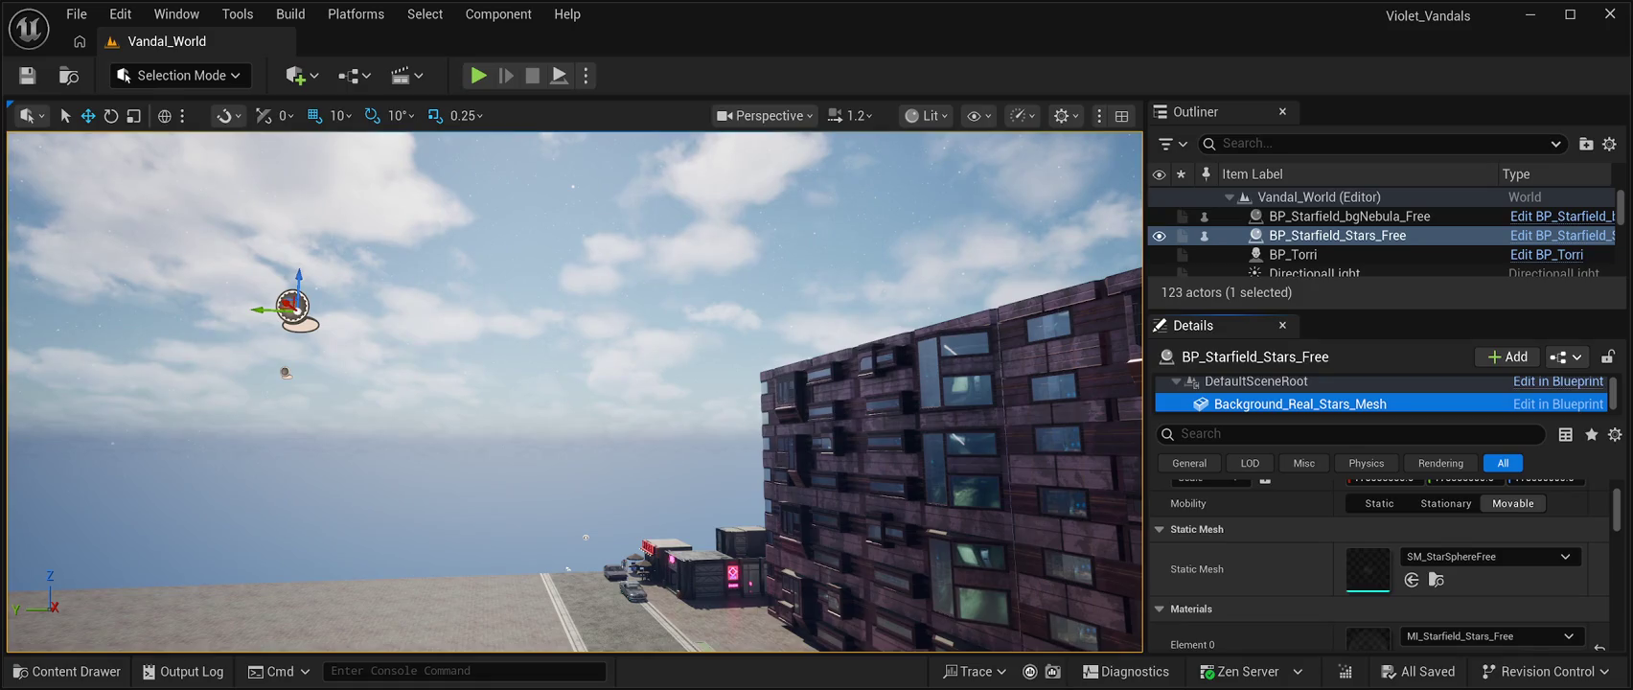
{"action": "scroll", "coordinate": [1380, 564], "scroll_direction": "down", "scroll_amount": 5}
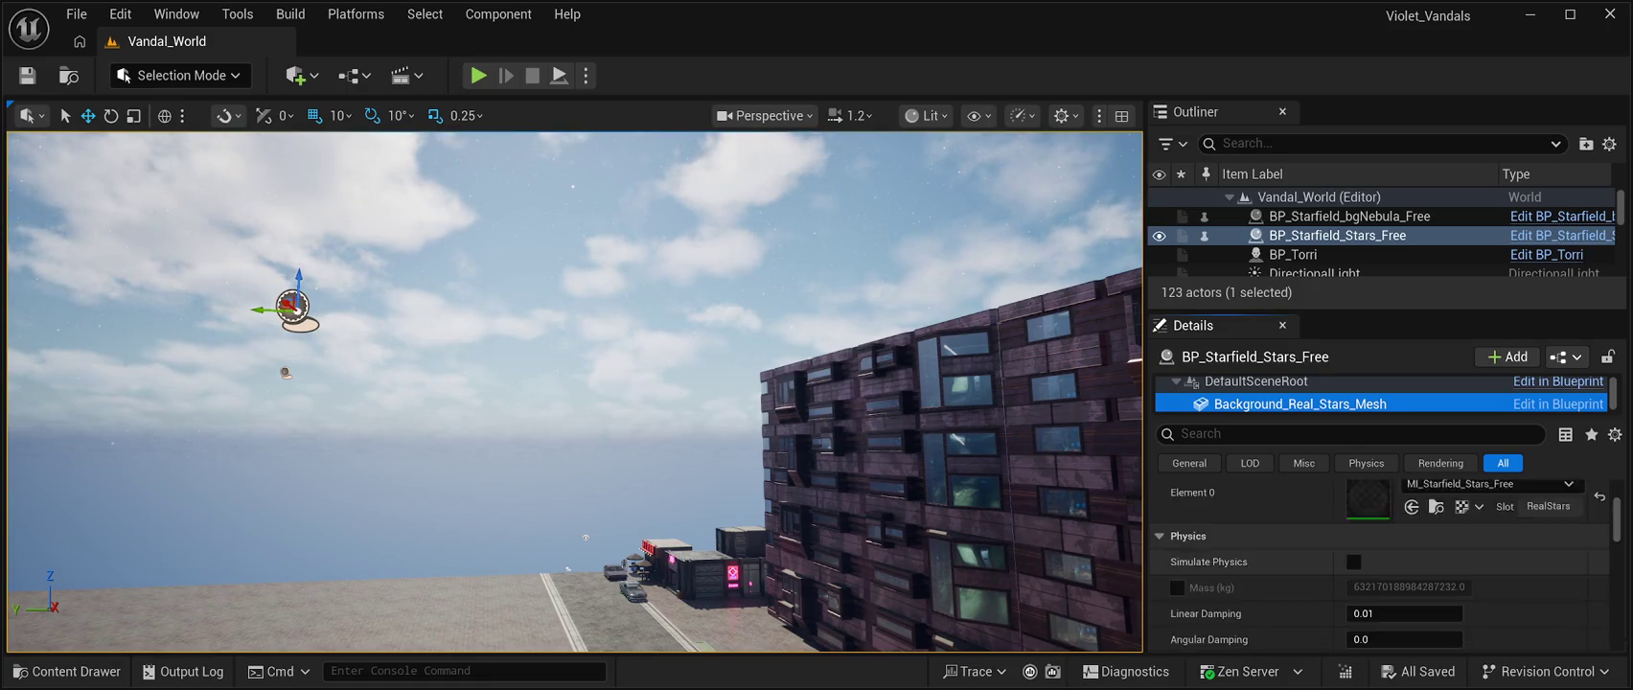
{"action": "scroll", "coordinate": [1380, 565], "scroll_direction": "up", "scroll_amount": 2}
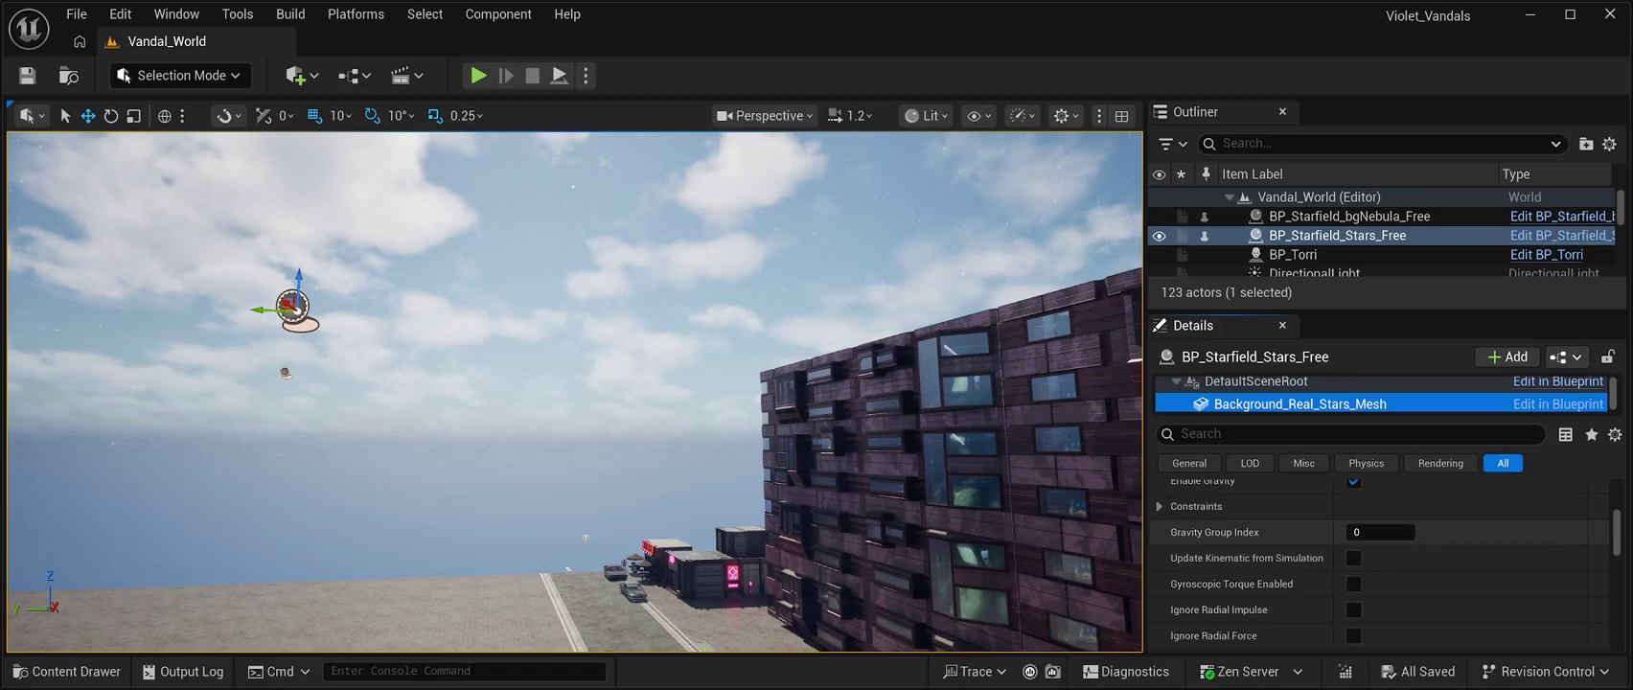
{"action": "scroll", "coordinate": [1380, 566], "scroll_direction": "up", "scroll_amount": 5}
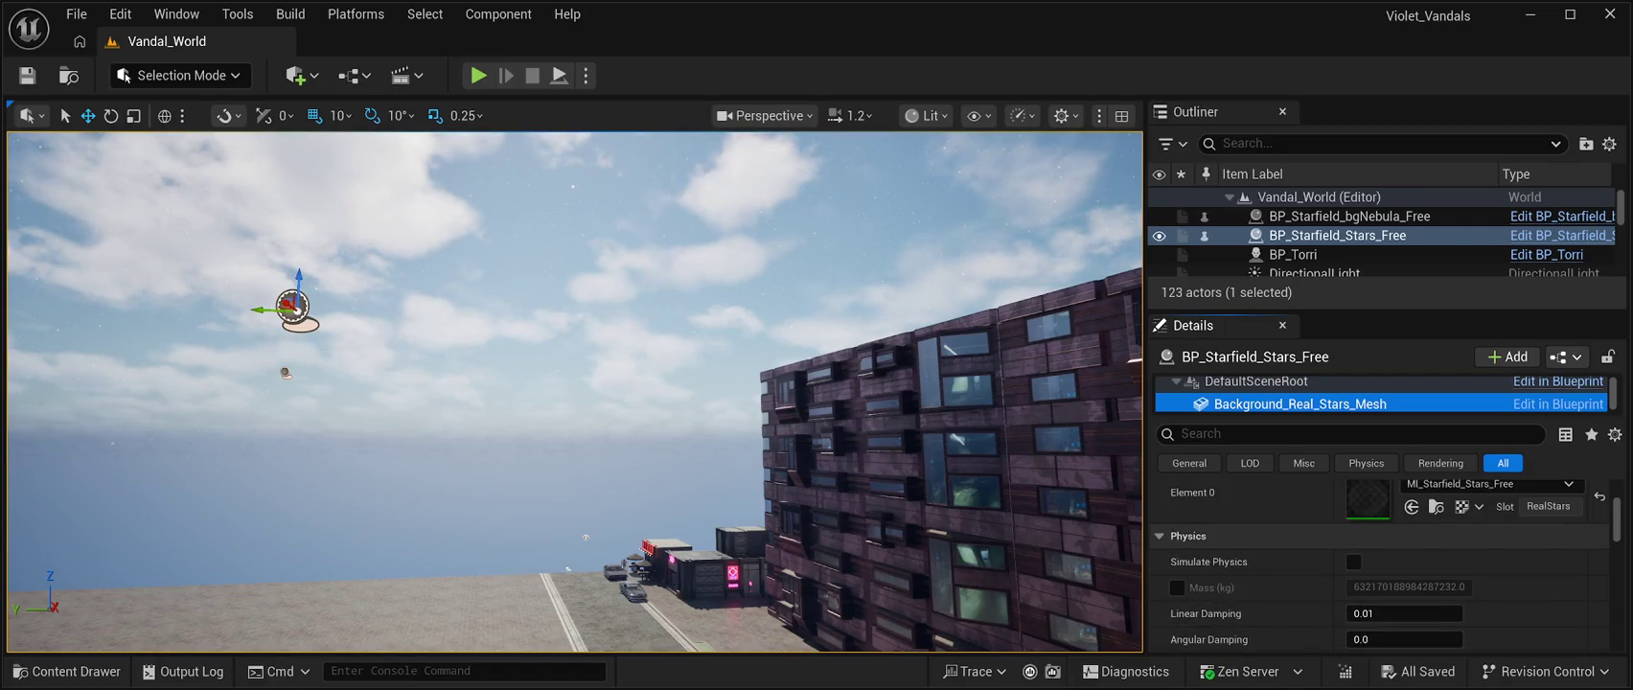
{"action": "scroll", "coordinate": [1380, 565], "scroll_direction": "up", "scroll_amount": 2}
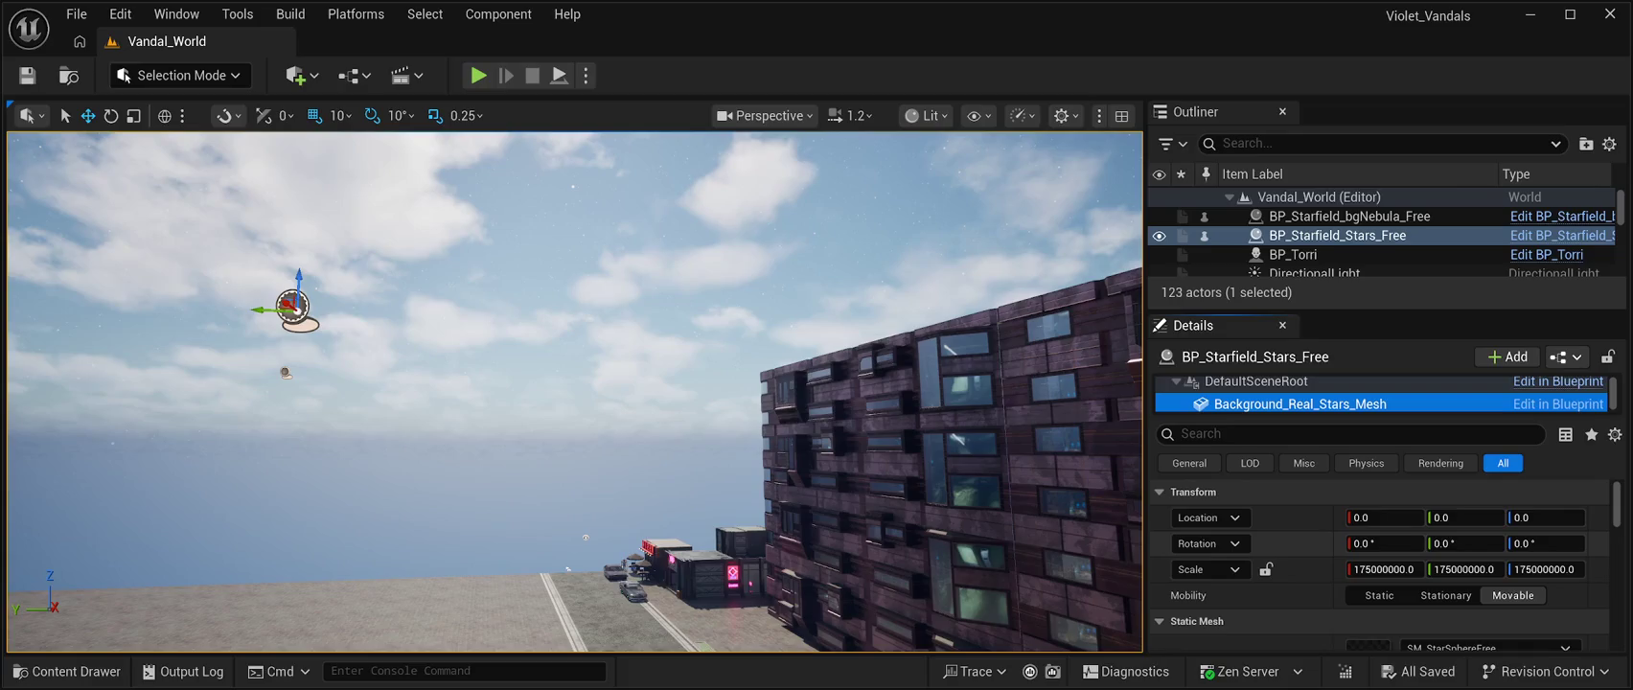
{"action": "scroll", "coordinate": [1380, 565], "scroll_direction": "down", "scroll_amount": 8}
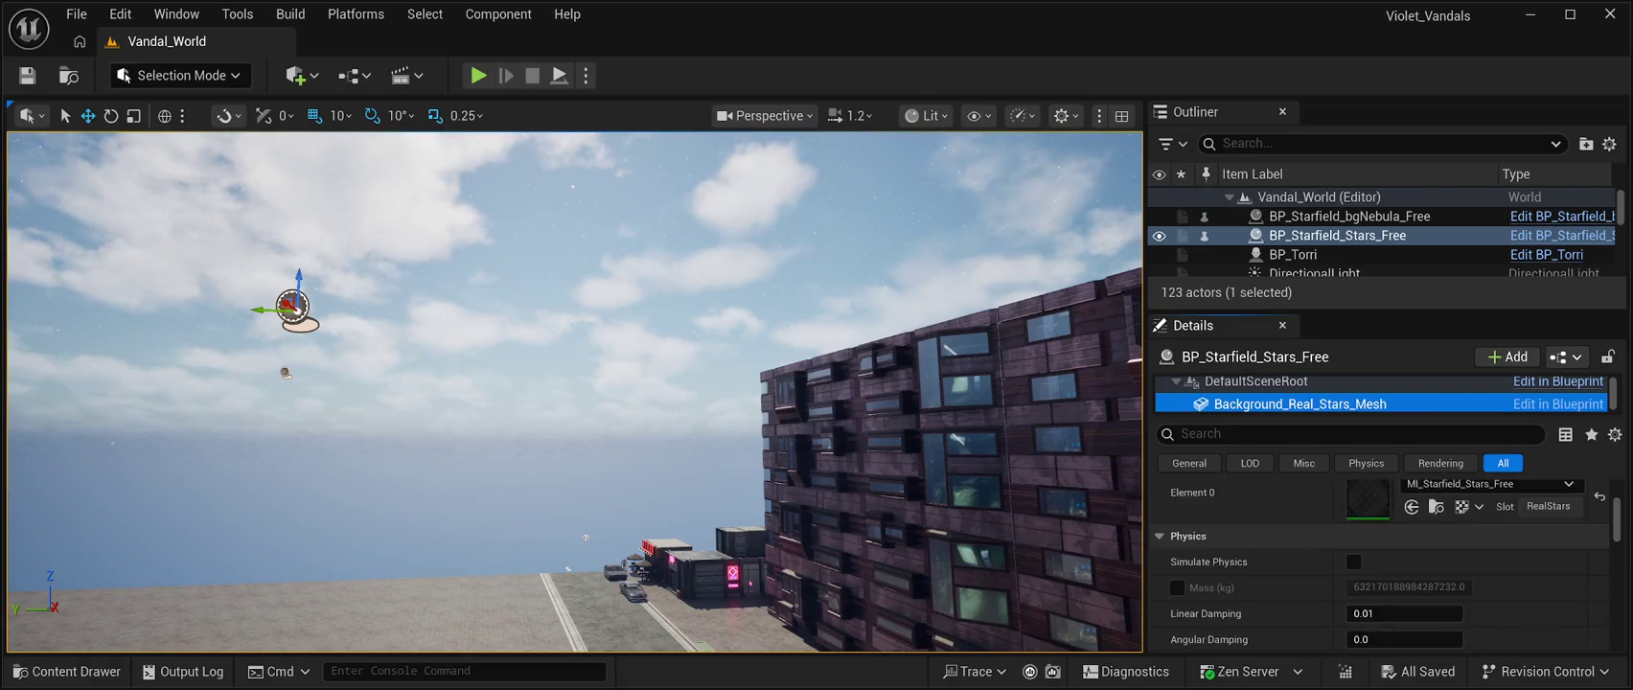
{"action": "scroll", "coordinate": [1380, 566], "scroll_direction": "down", "scroll_amount": 1}
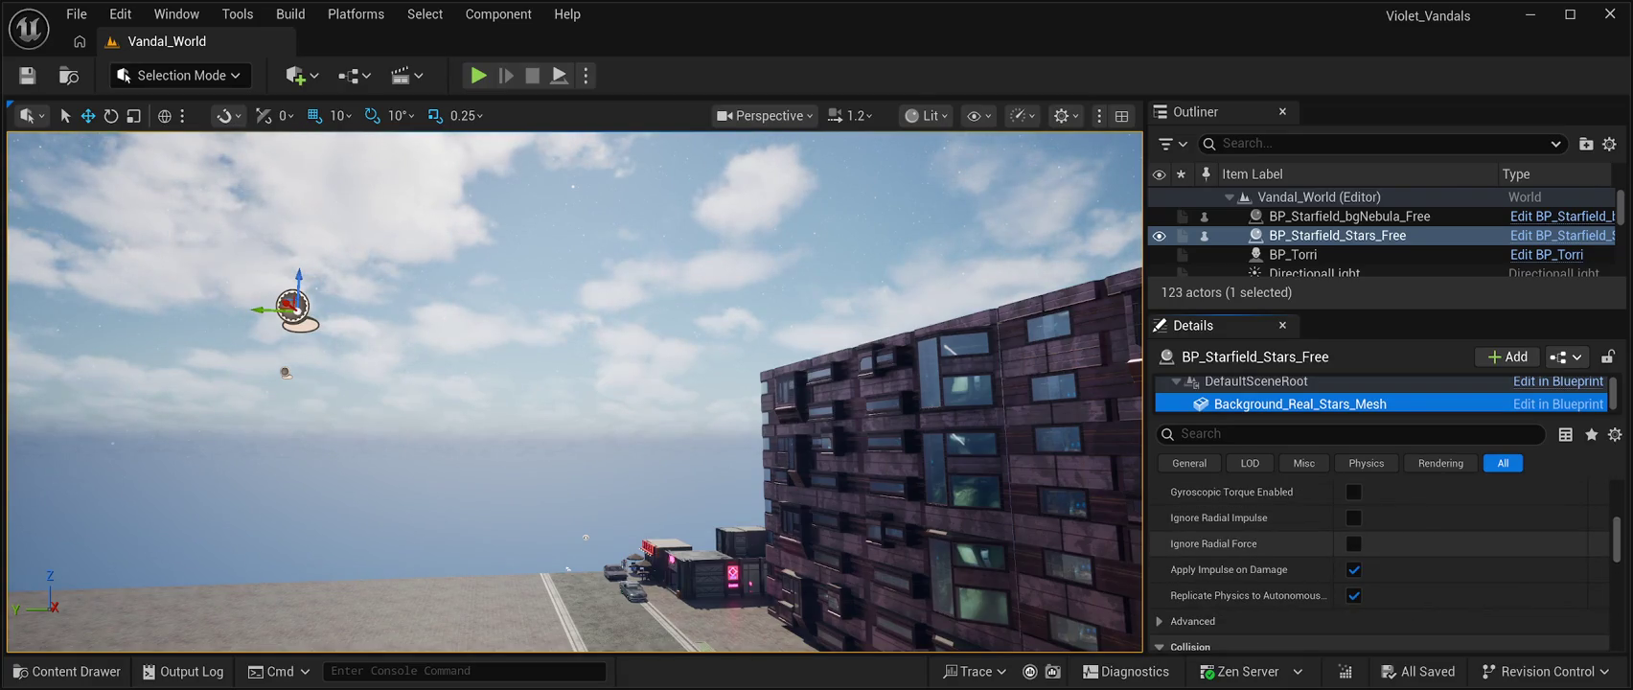
{"action": "scroll", "coordinate": [1380, 566], "scroll_direction": "down", "scroll_amount": 6}
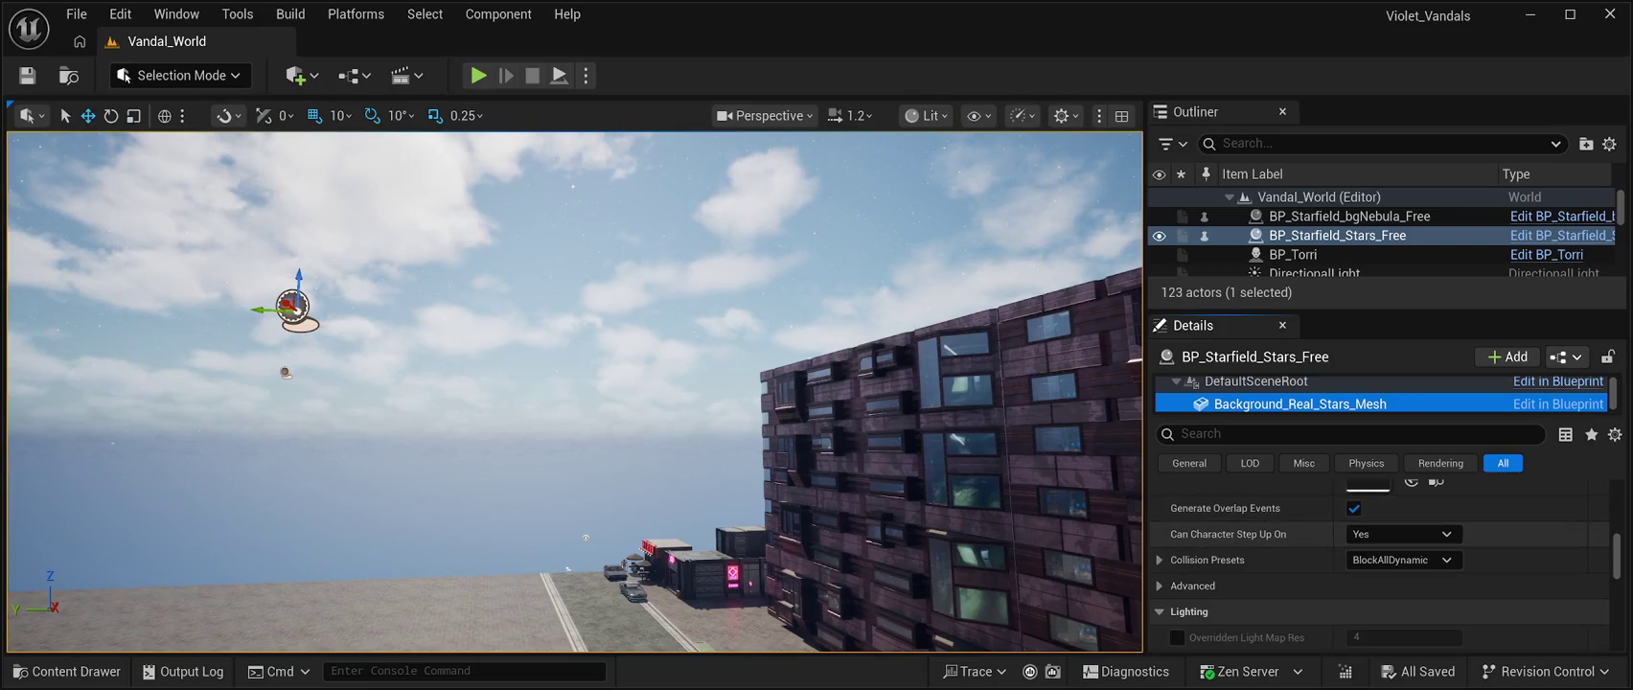
{"action": "scroll", "coordinate": [1380, 560], "scroll_direction": "down", "scroll_amount": 2}
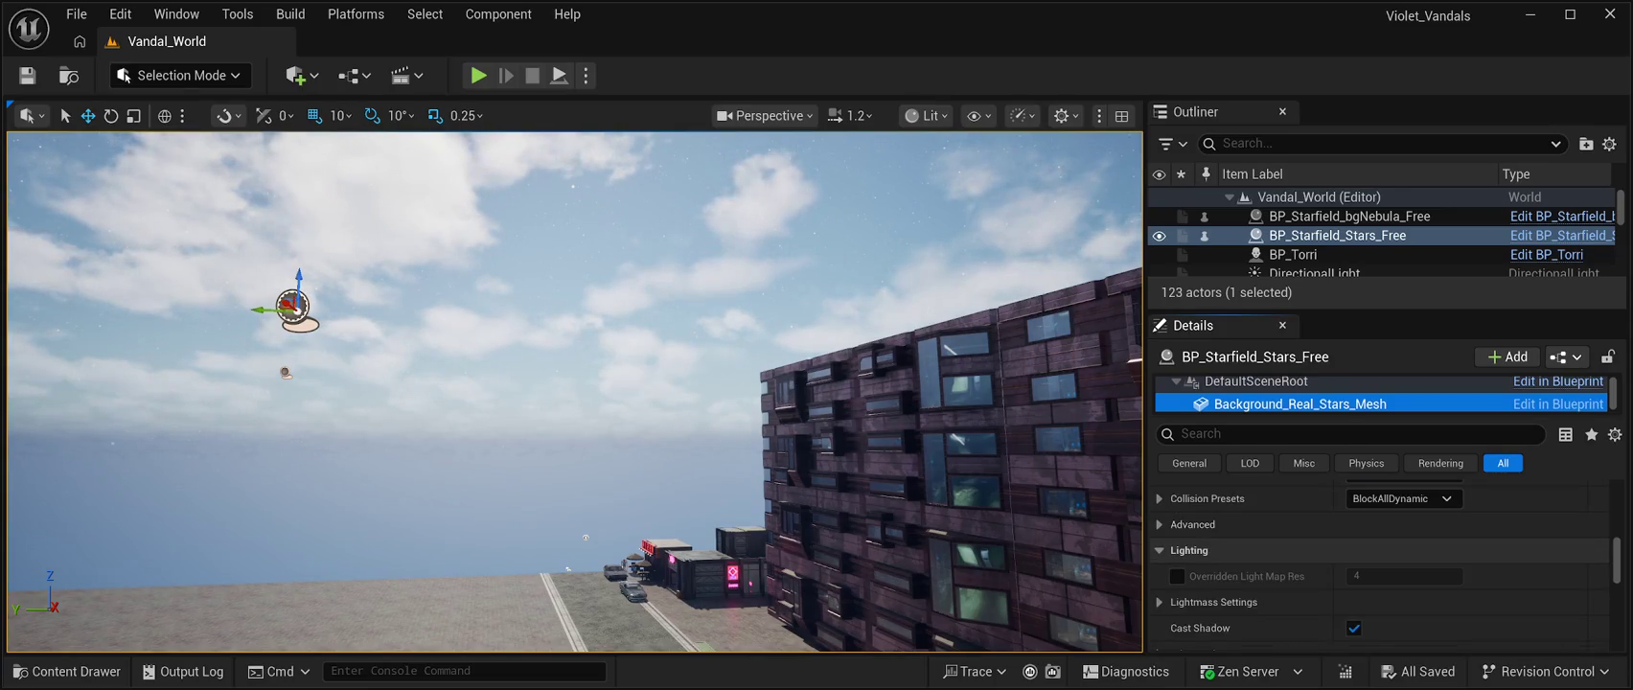
{"action": "scroll", "coordinate": [1380, 565], "scroll_direction": "down", "scroll_amount": 2}
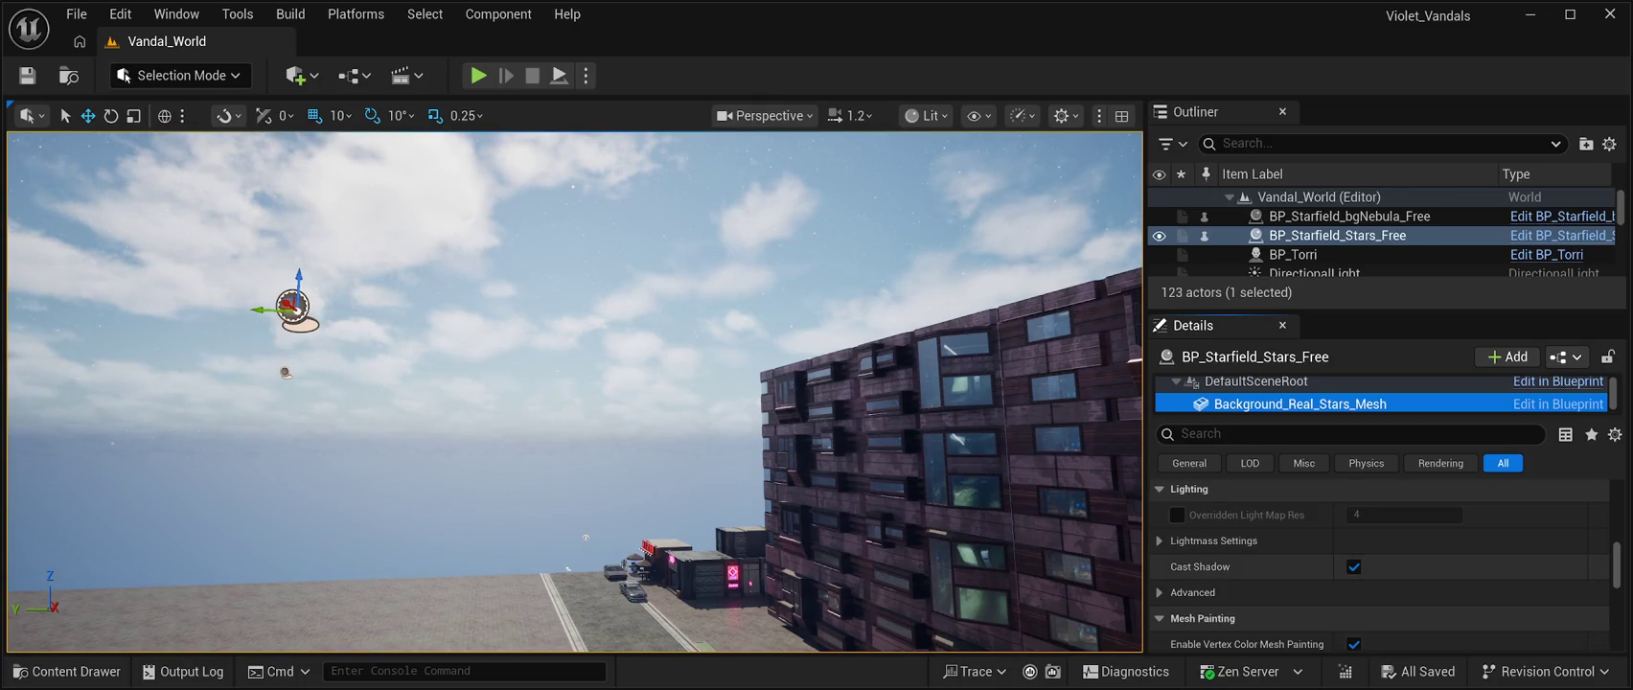
{"action": "left_click", "coordinate": [1192, 593]}
Tick Emissive Light Source on Background_Real_Stars_Mesh and test-play the level
{"action": "scroll", "coordinate": [1380, 565], "scroll_direction": "down", "scroll_amount": 3}
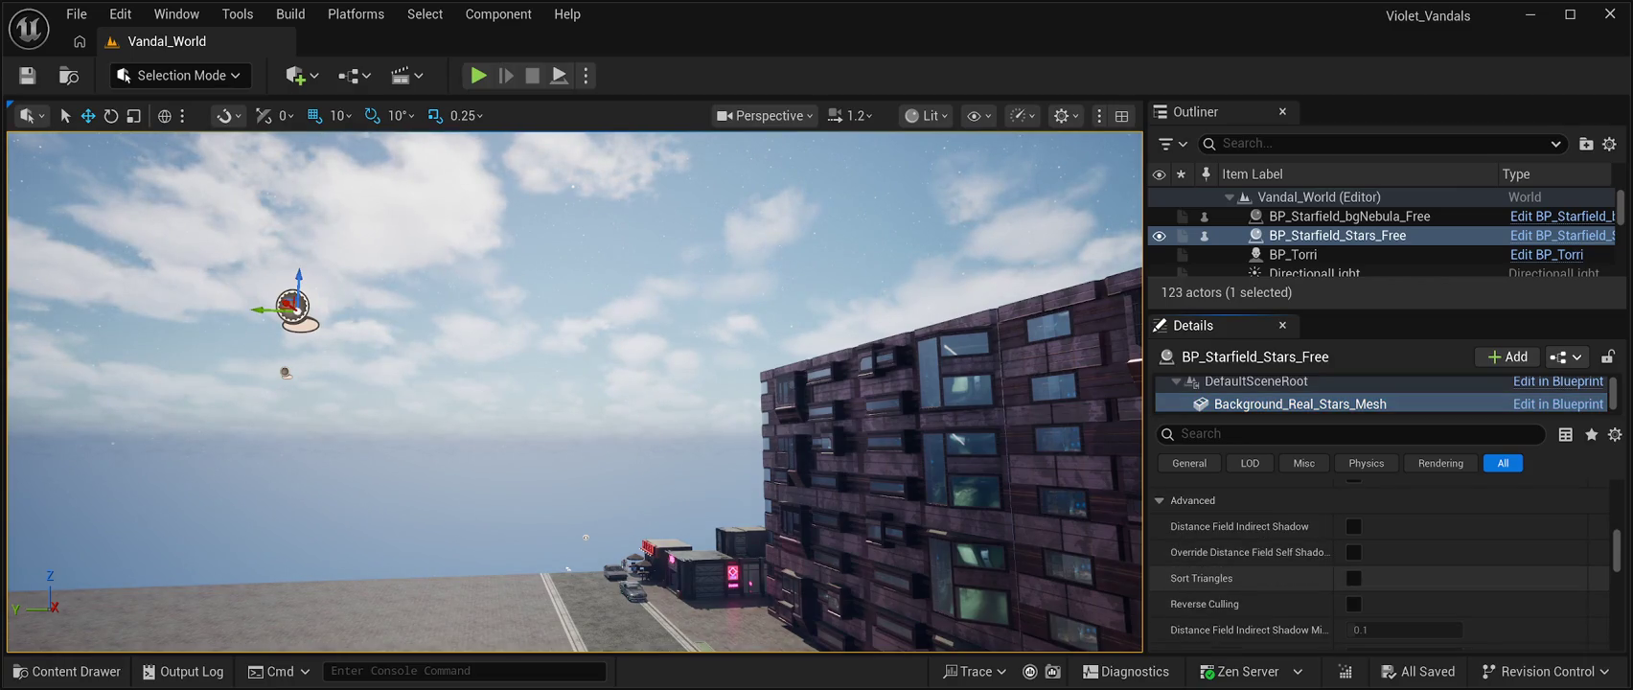
{"action": "scroll", "coordinate": [1380, 589], "scroll_direction": "down", "scroll_amount": 2}
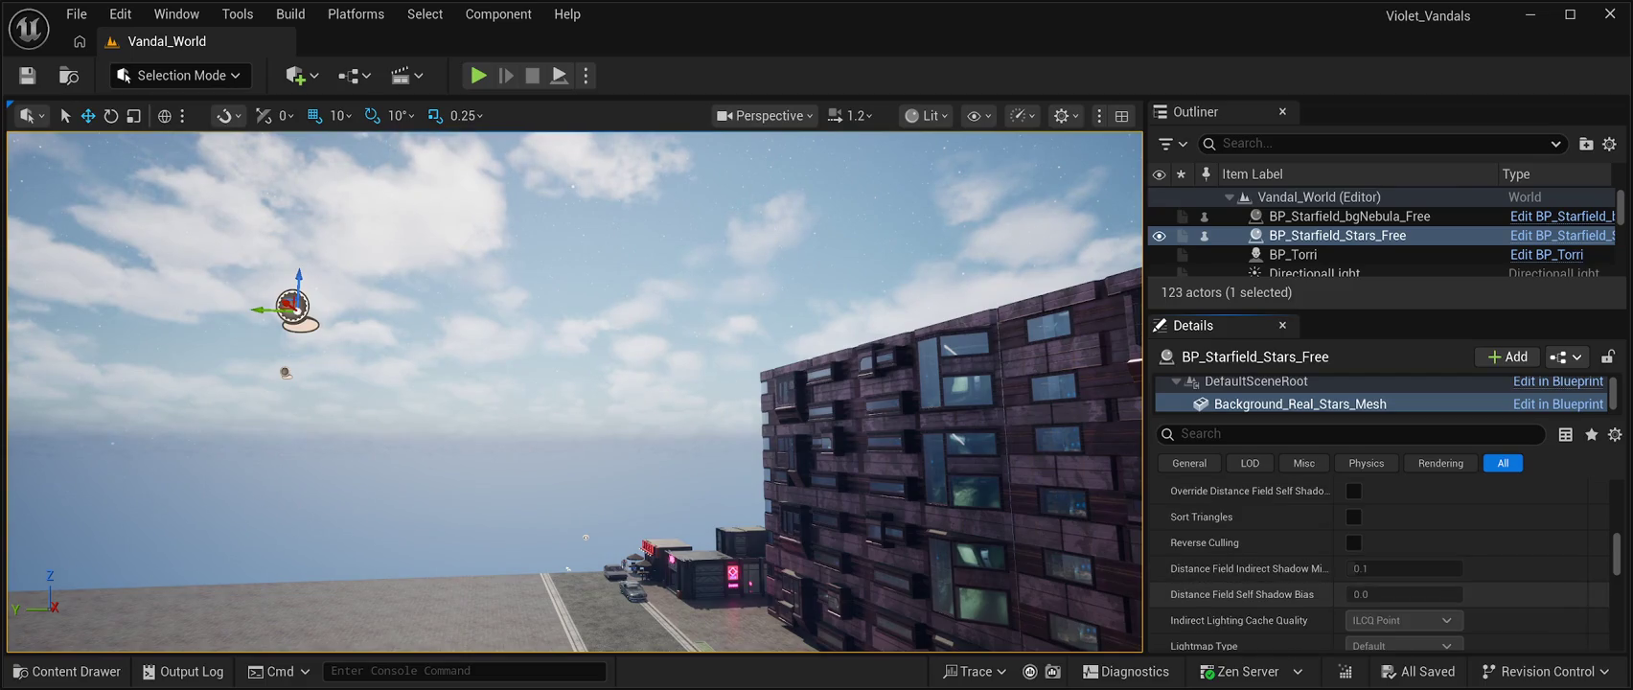
{"action": "scroll", "coordinate": [1380, 566], "scroll_direction": "down", "scroll_amount": 3}
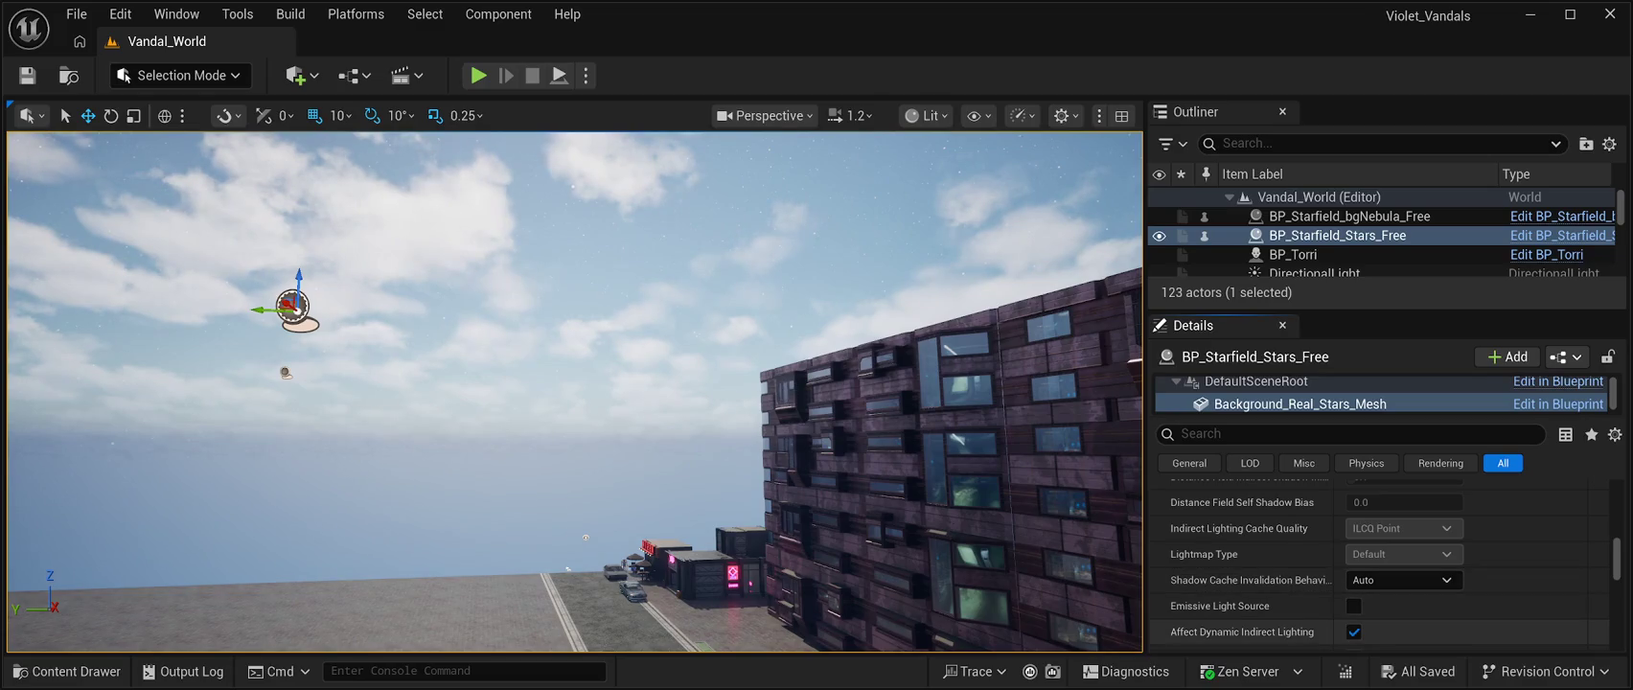
{"action": "scroll", "coordinate": [1245, 596], "scroll_direction": "down", "scroll_amount": 2}
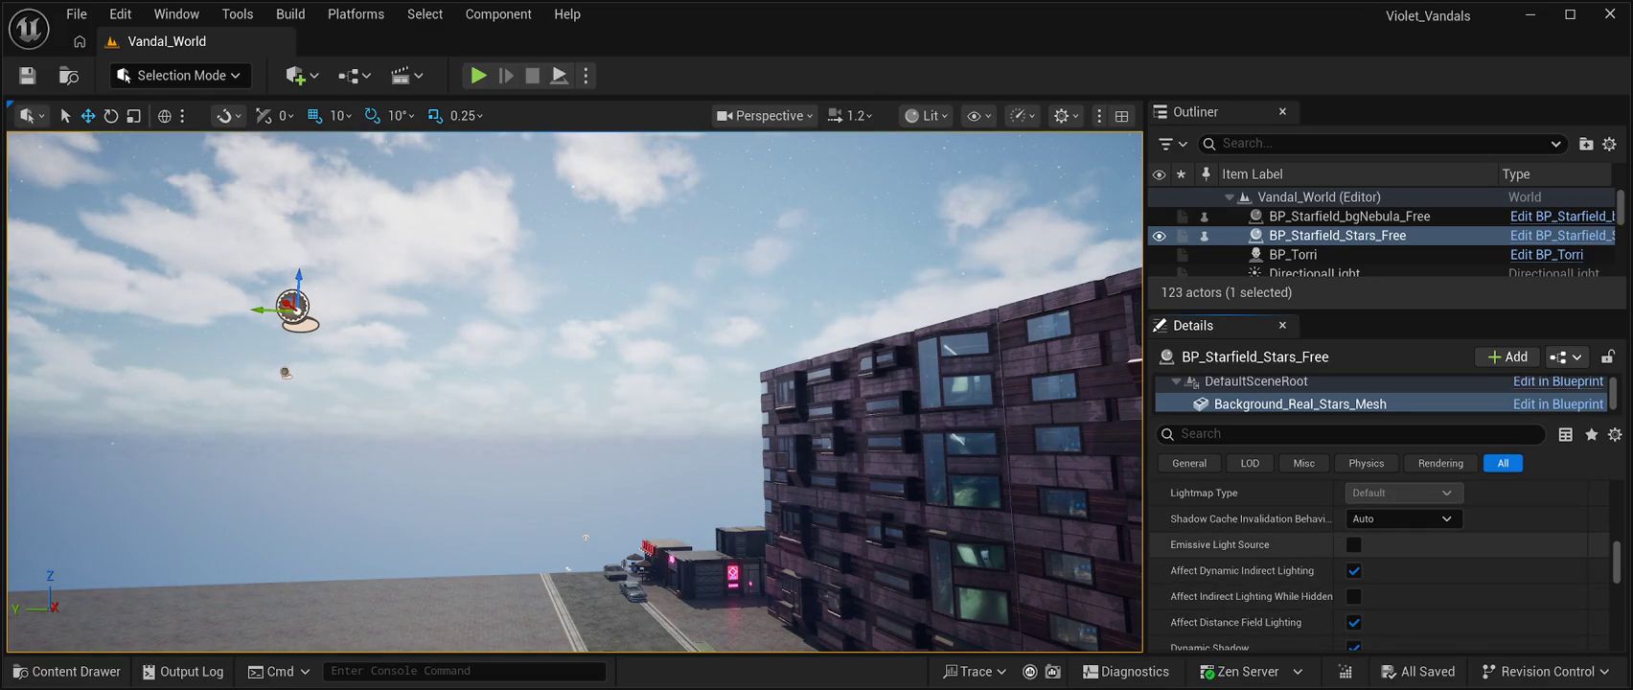
{"action": "left_click", "coordinate": [1353, 544]}
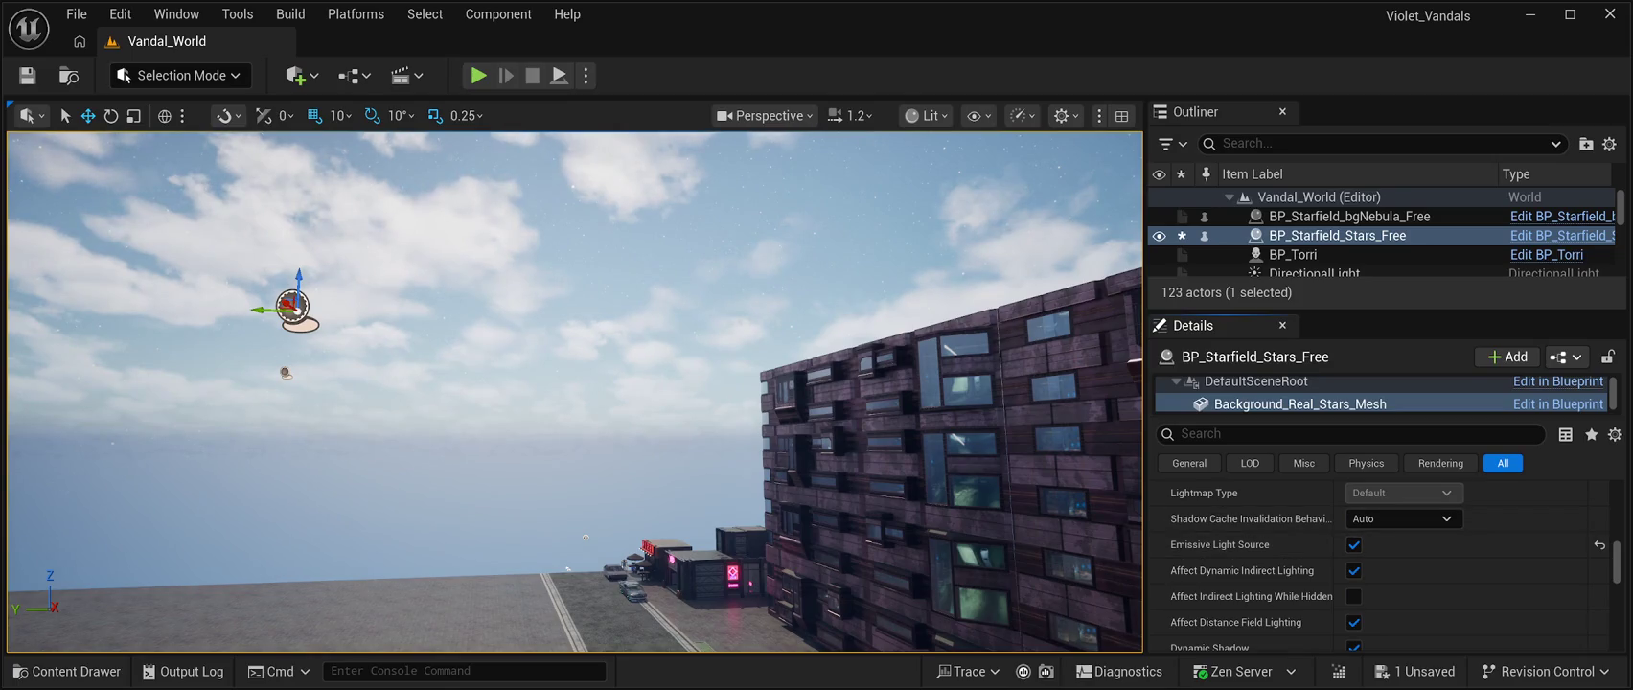
{"action": "key", "text": "alt+p"}
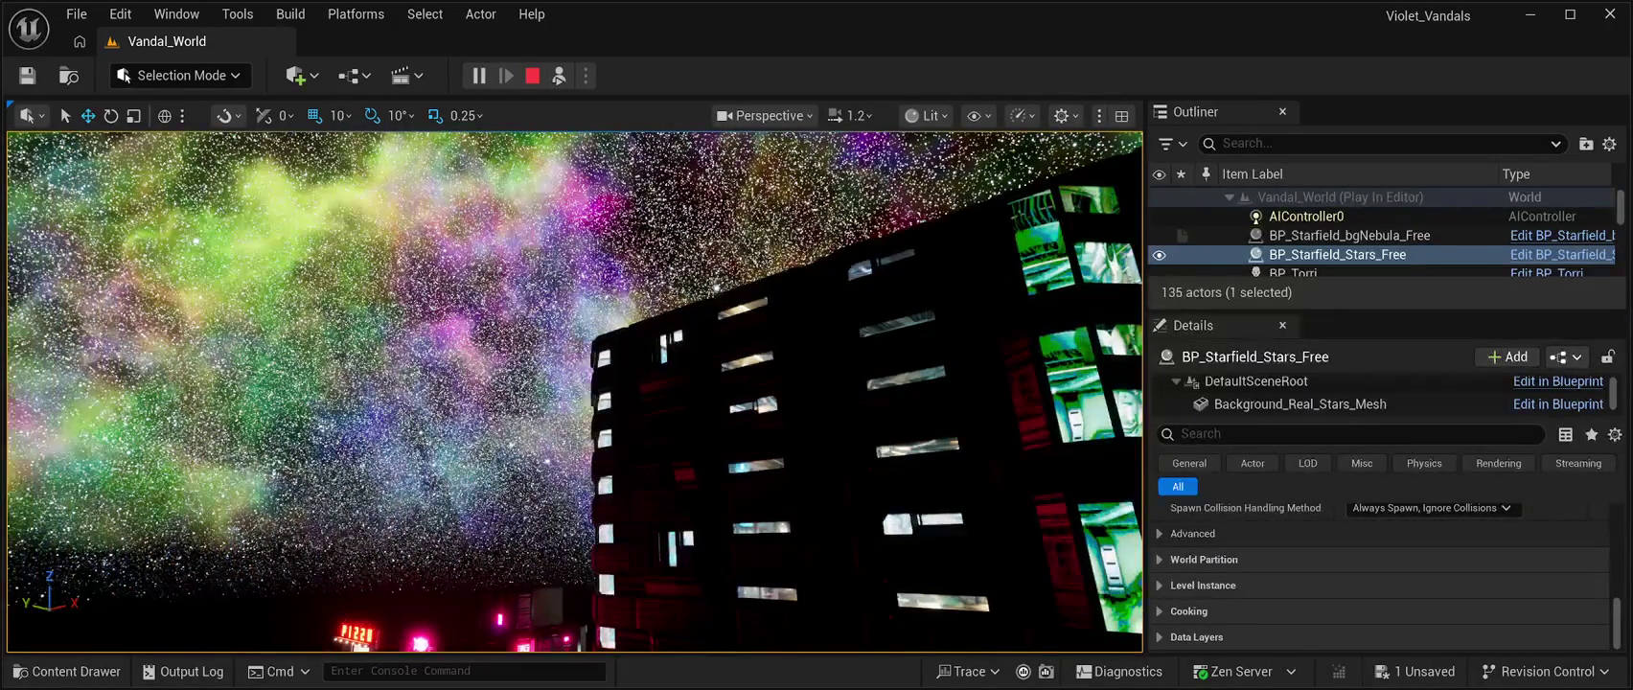
{"action": "left_click", "coordinate": [532, 76]}
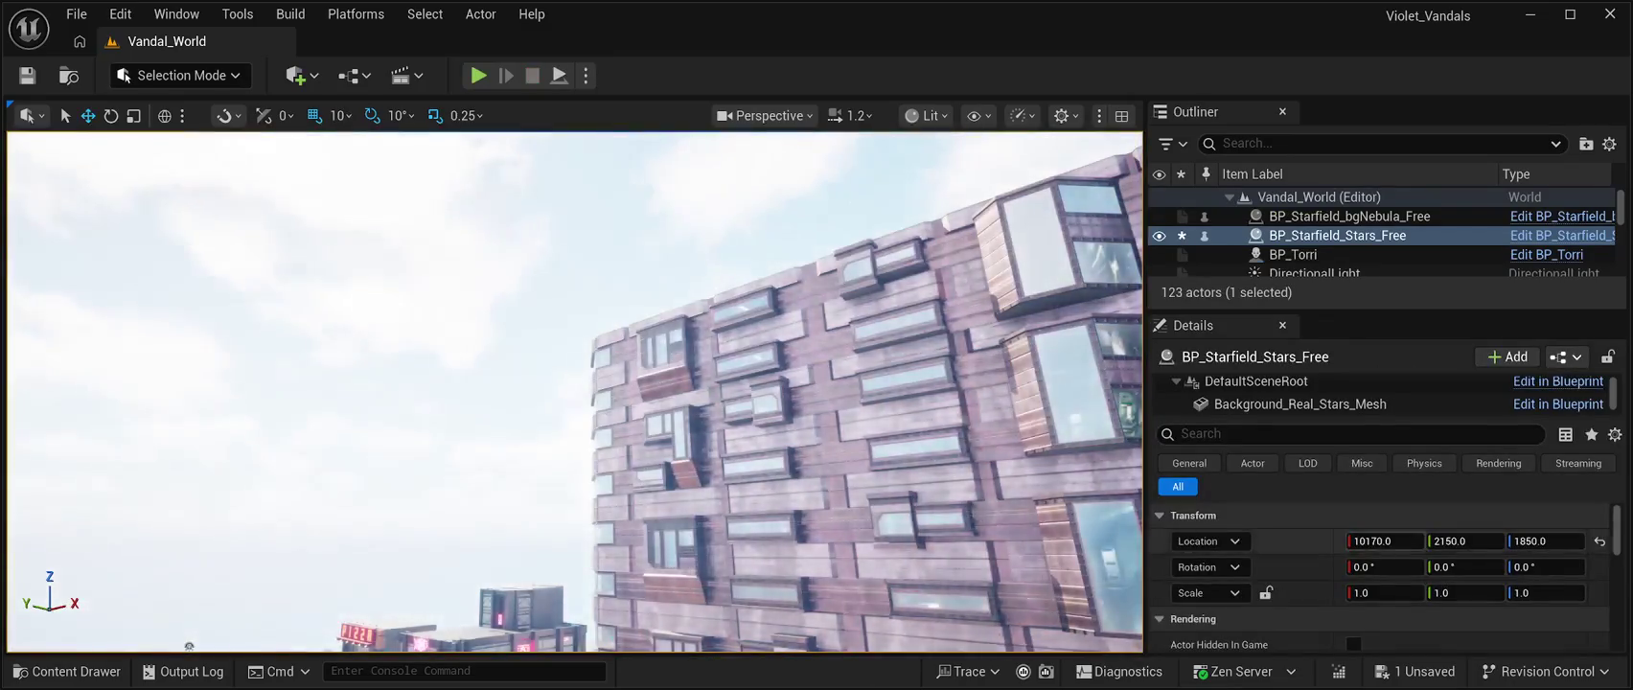
{"action": "scroll", "coordinate": [1379, 575], "scroll_direction": "down", "scroll_amount": 5}
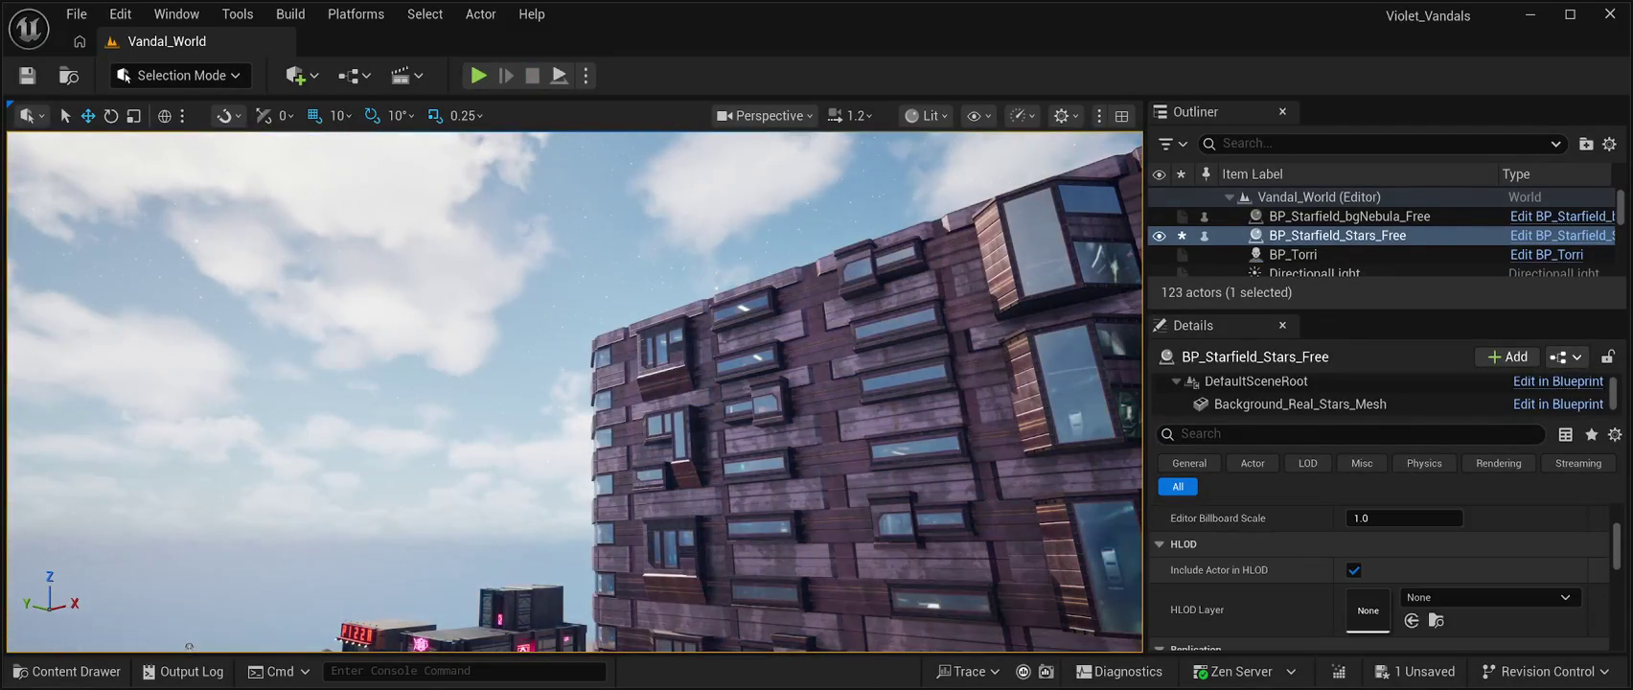
{"action": "left_click", "coordinate": [1349, 215]}
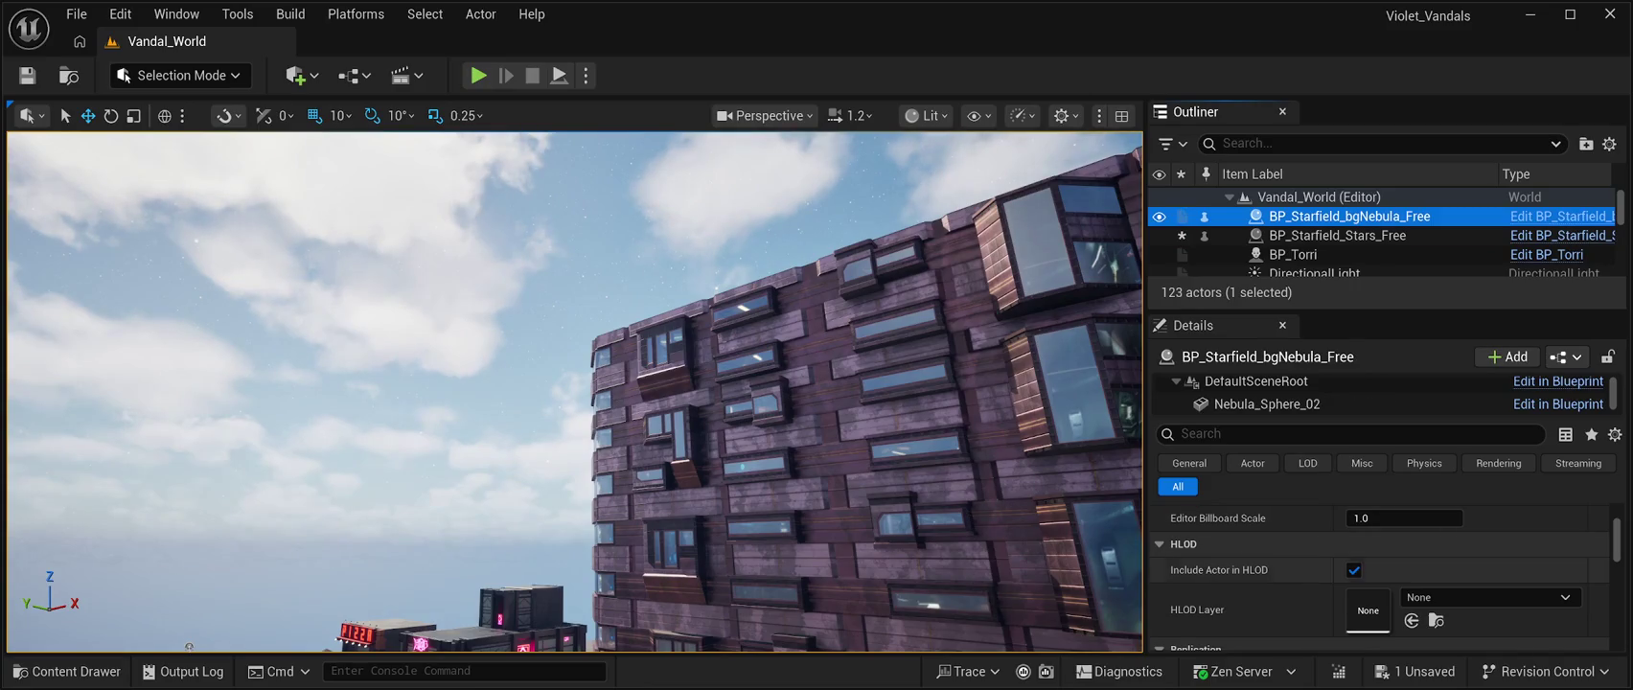
{"action": "scroll", "coordinate": [1380, 575], "scroll_direction": "down", "scroll_amount": 2}
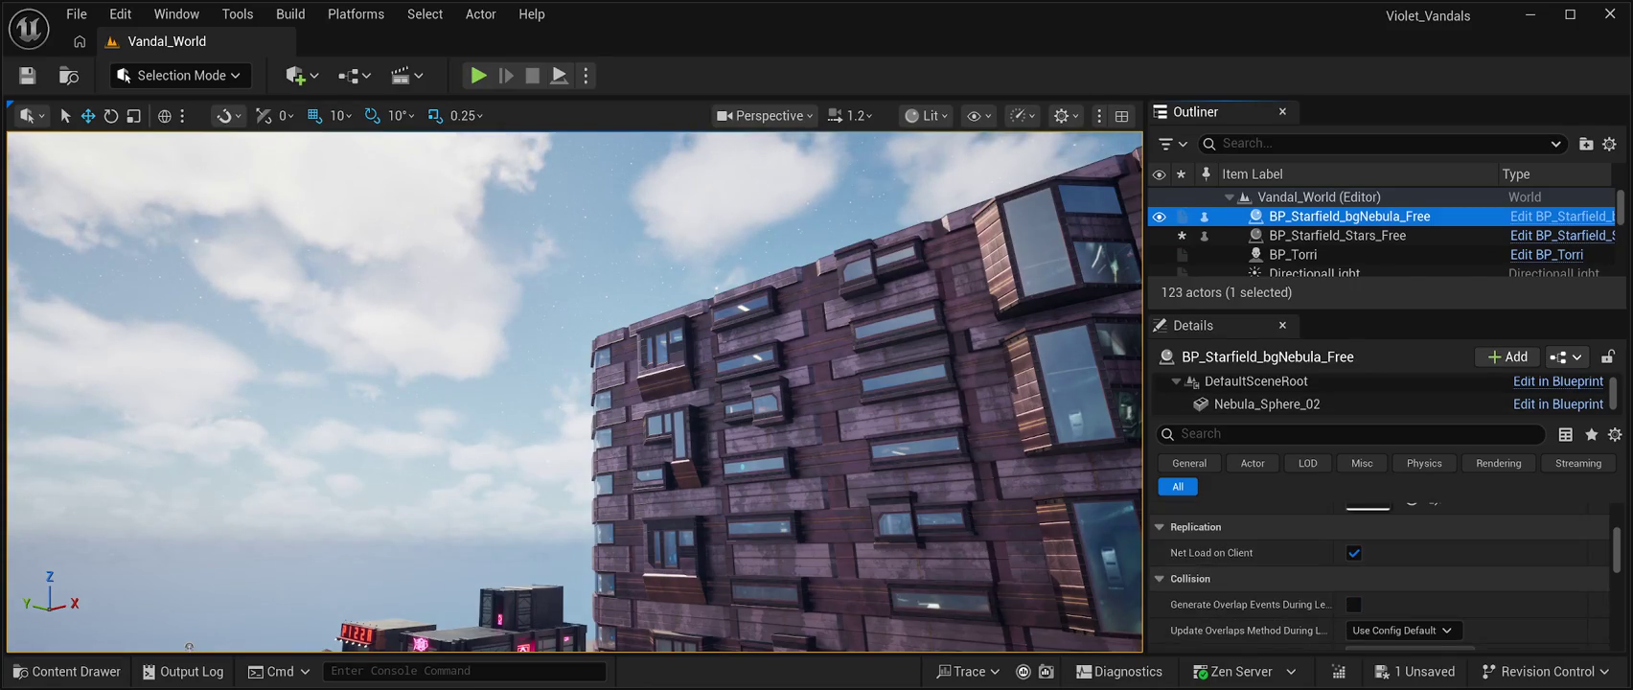
{"action": "left_click", "coordinate": [1264, 403]}
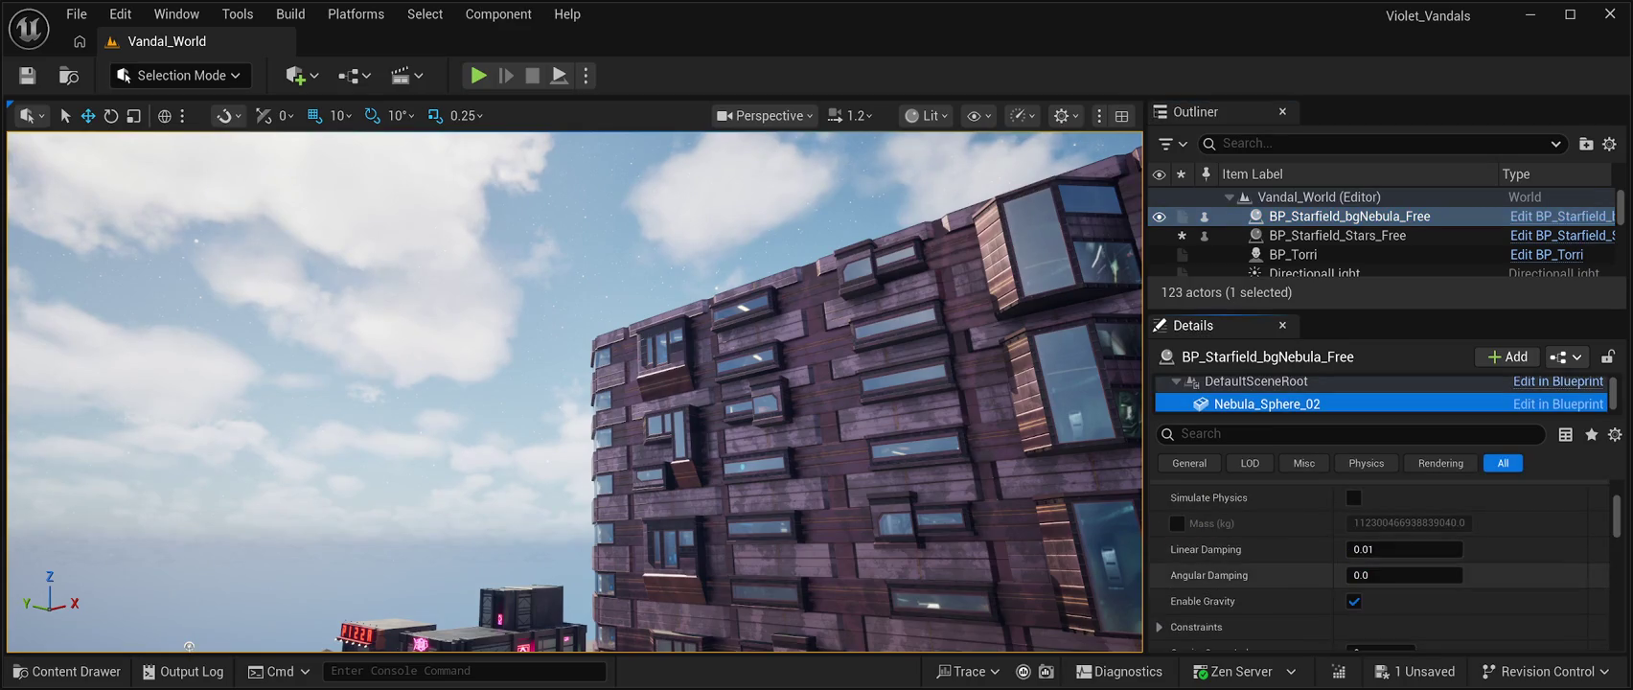
{"action": "scroll", "coordinate": [1380, 565], "scroll_direction": "down", "scroll_amount": 10}
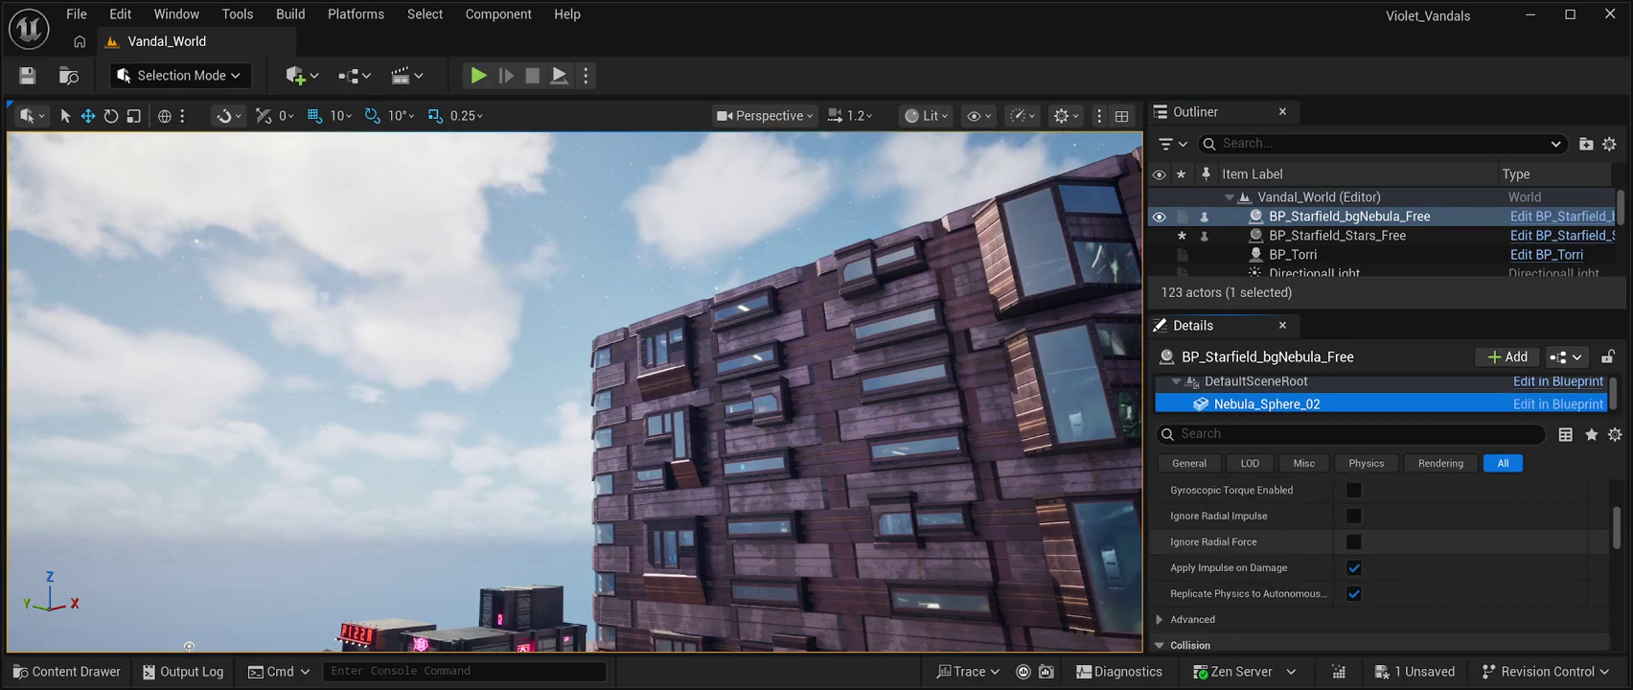
{"action": "scroll", "coordinate": [1380, 566], "scroll_direction": "down", "scroll_amount": 5}
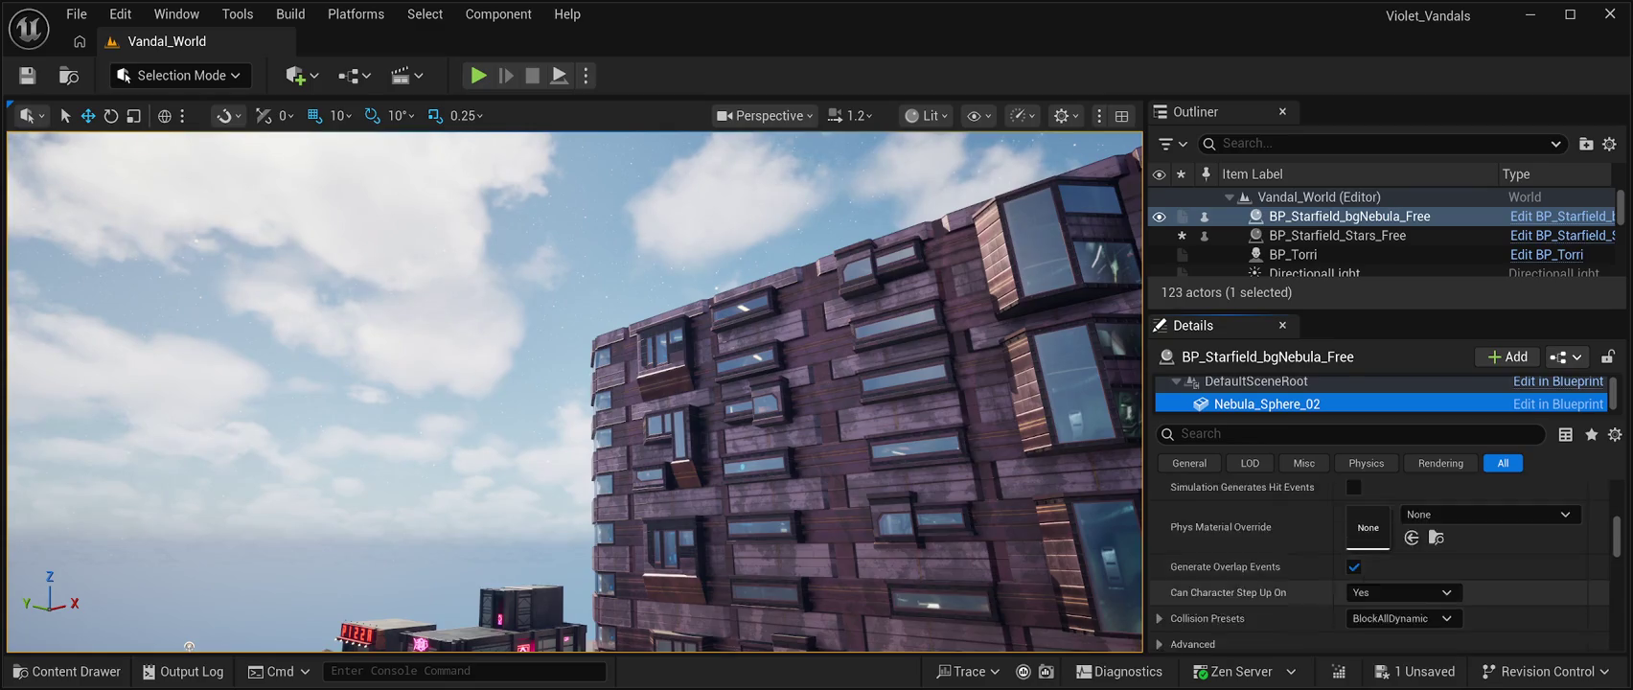
{"action": "scroll", "coordinate": [1380, 565], "scroll_direction": "down", "scroll_amount": 8}
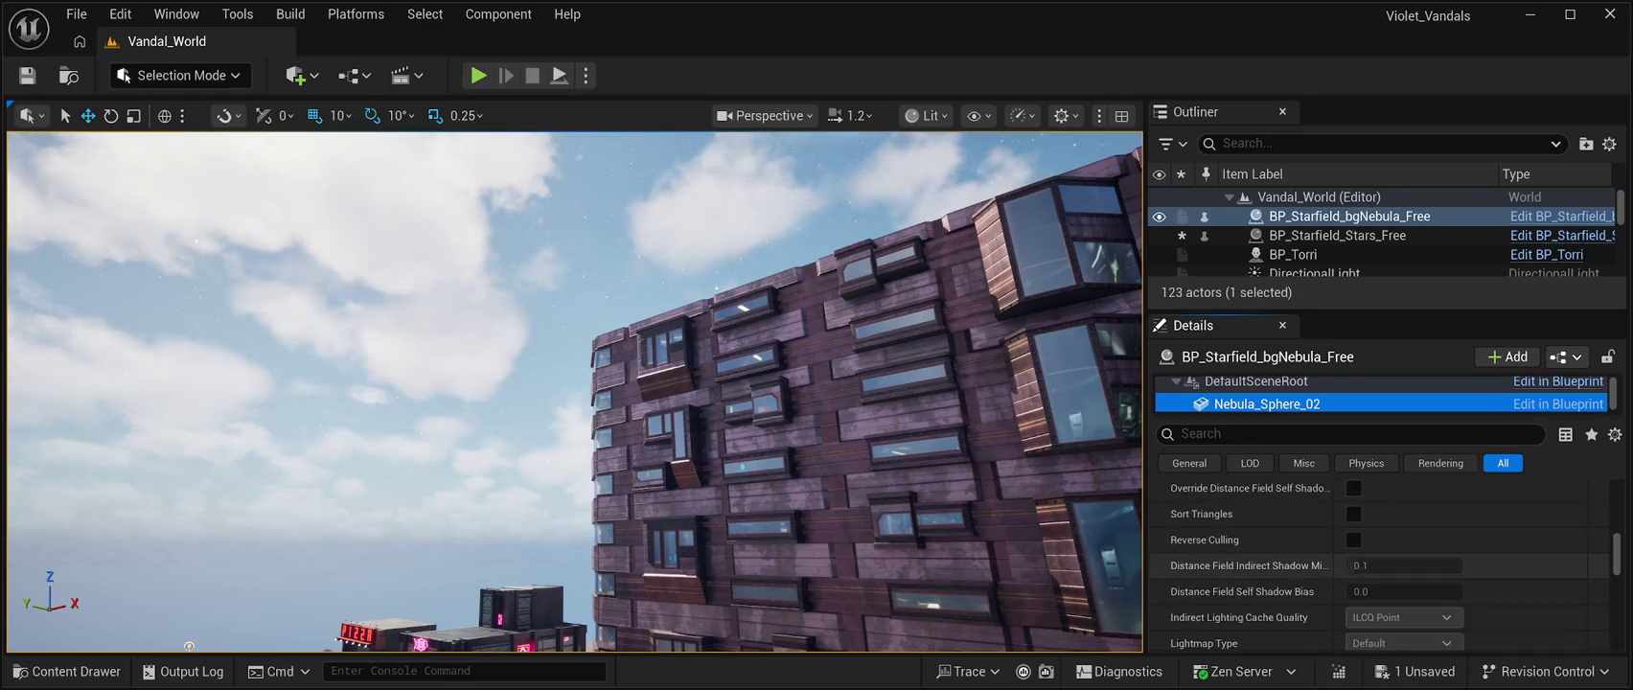
{"action": "scroll", "coordinate": [1380, 565], "scroll_direction": "down", "scroll_amount": 3}
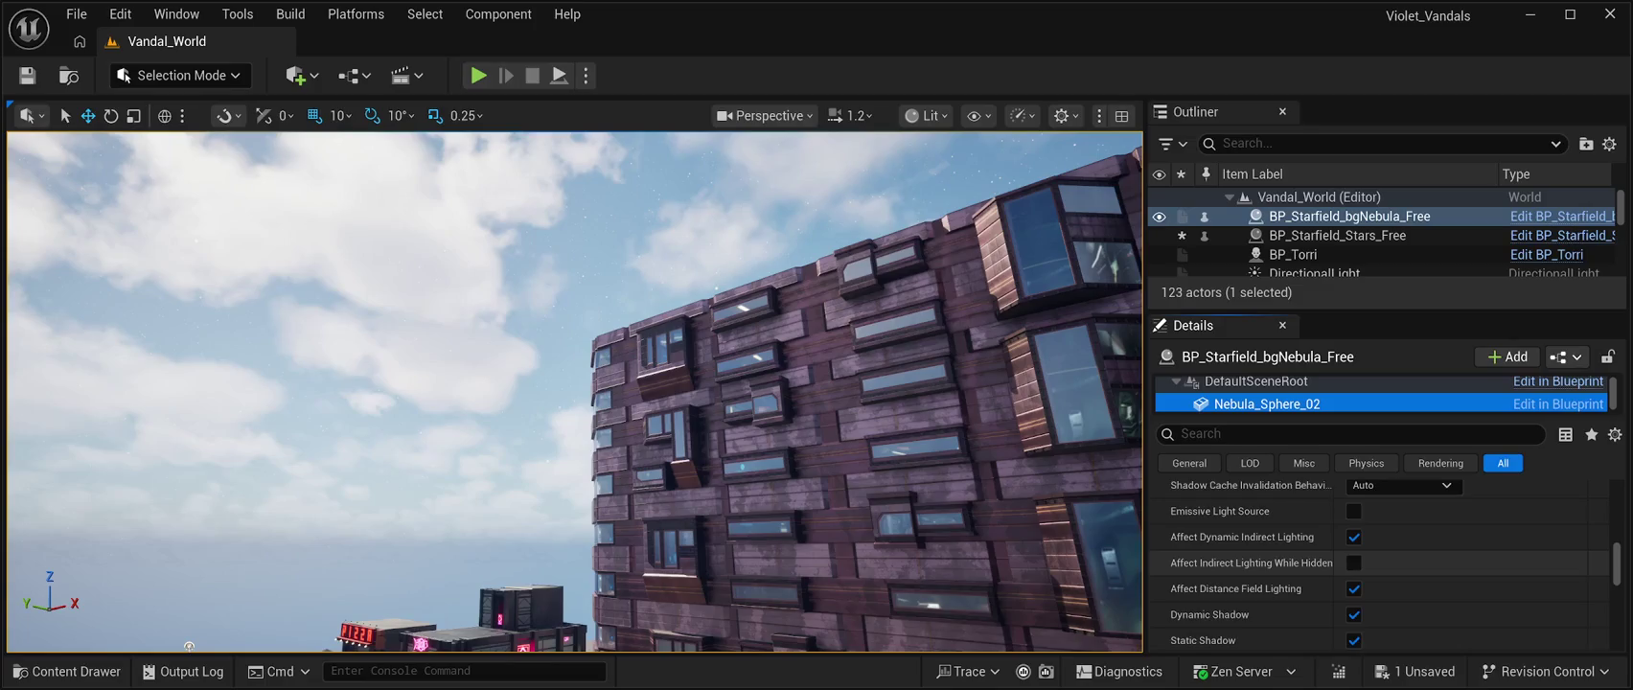
{"action": "scroll", "coordinate": [1380, 566], "scroll_direction": "down", "scroll_amount": 2}
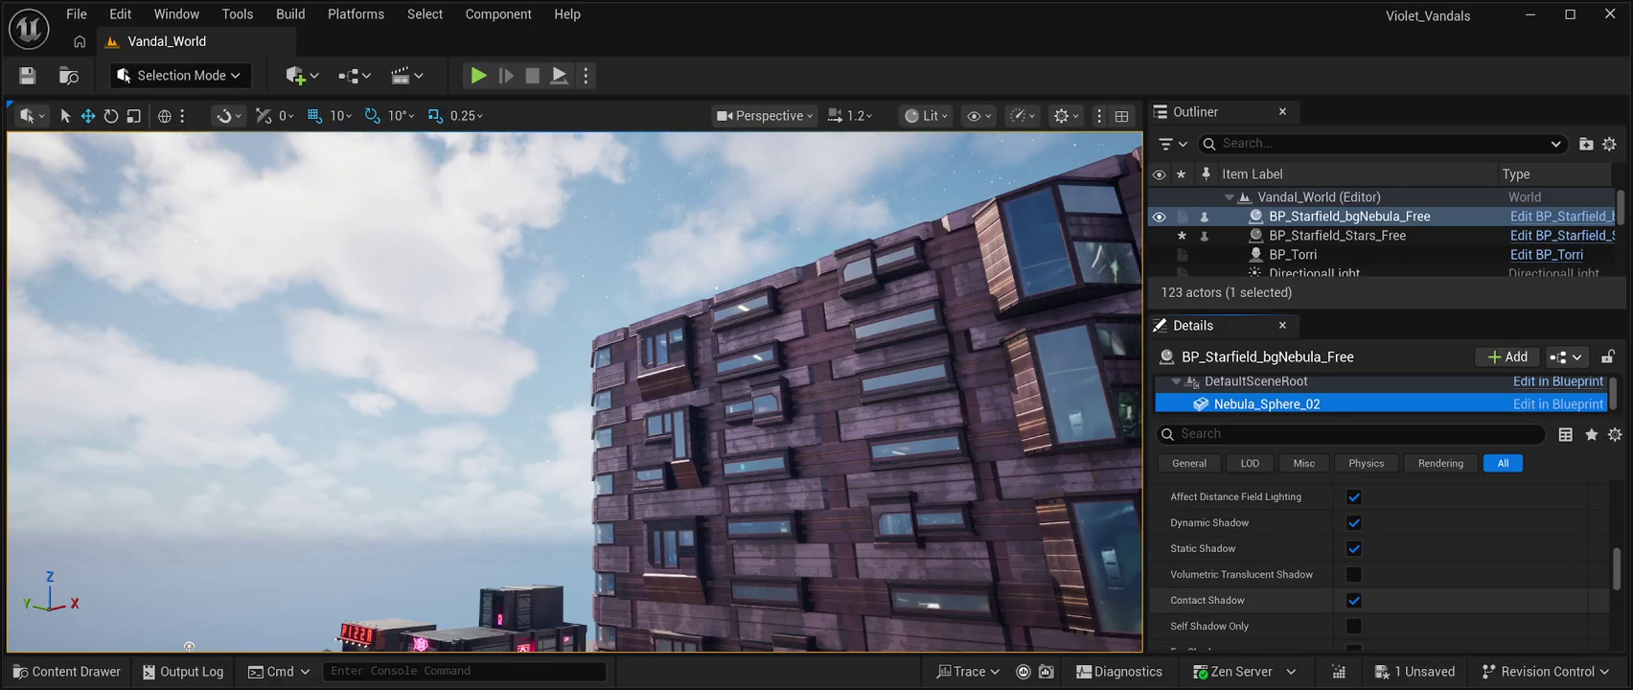
{"action": "scroll", "coordinate": [1245, 596], "scroll_direction": "down", "scroll_amount": 1}
{"action": "scroll", "coordinate": [1245, 596], "scroll_direction": "down", "scroll_amount": 5}
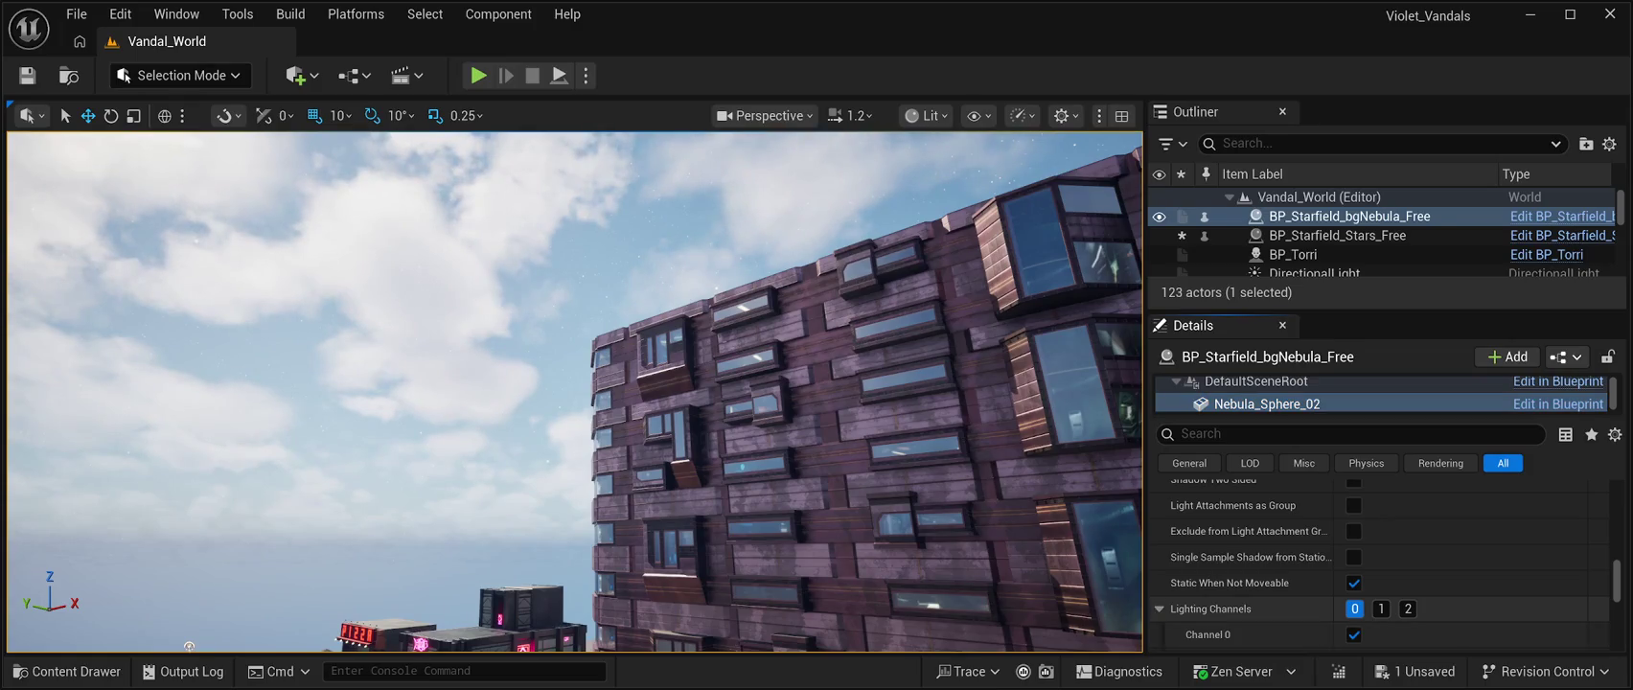
{"action": "left_click", "coordinate": [1160, 608]}
{"action": "scroll", "coordinate": [1246, 575], "scroll_direction": "down", "scroll_amount": 2}
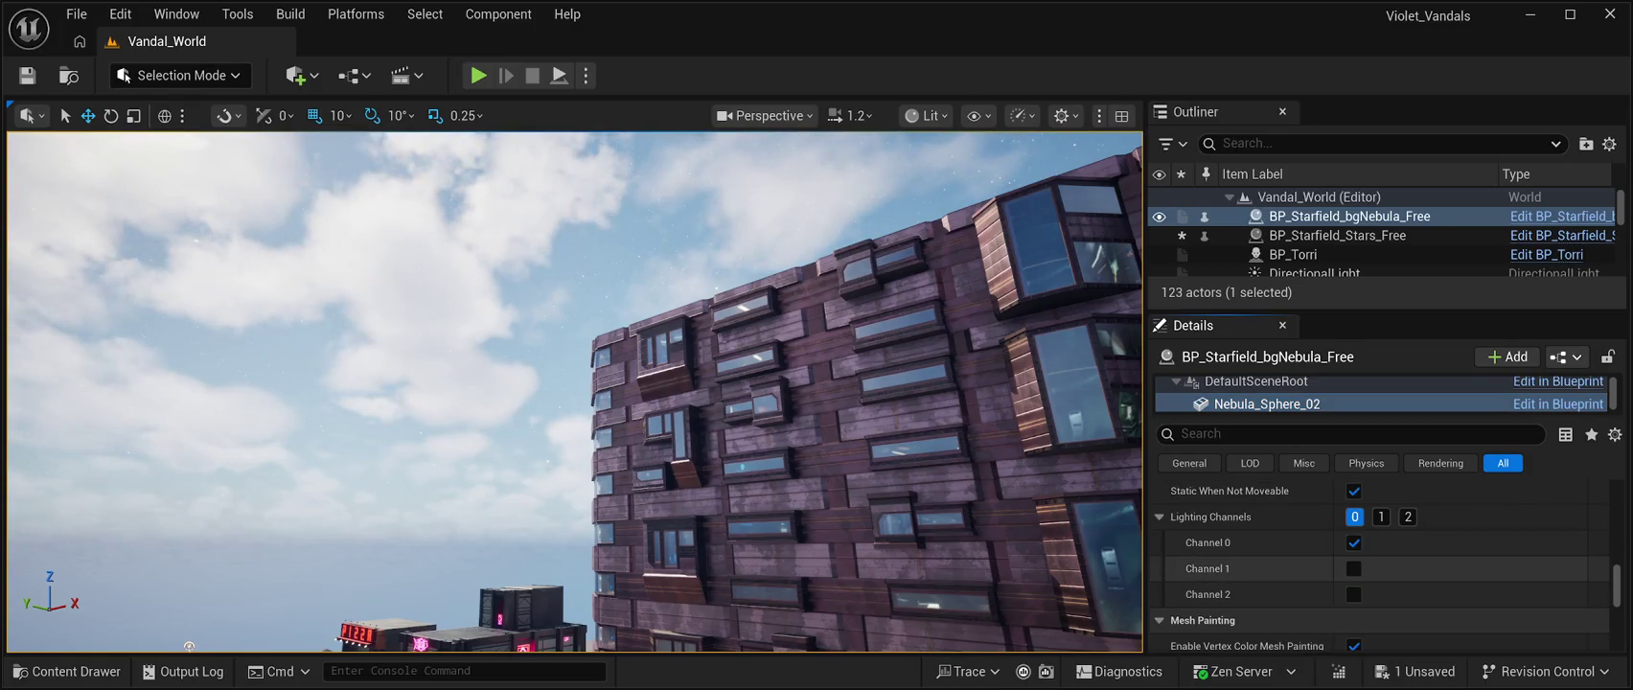
{"action": "scroll", "coordinate": [1341, 575], "scroll_direction": "down", "scroll_amount": 3}
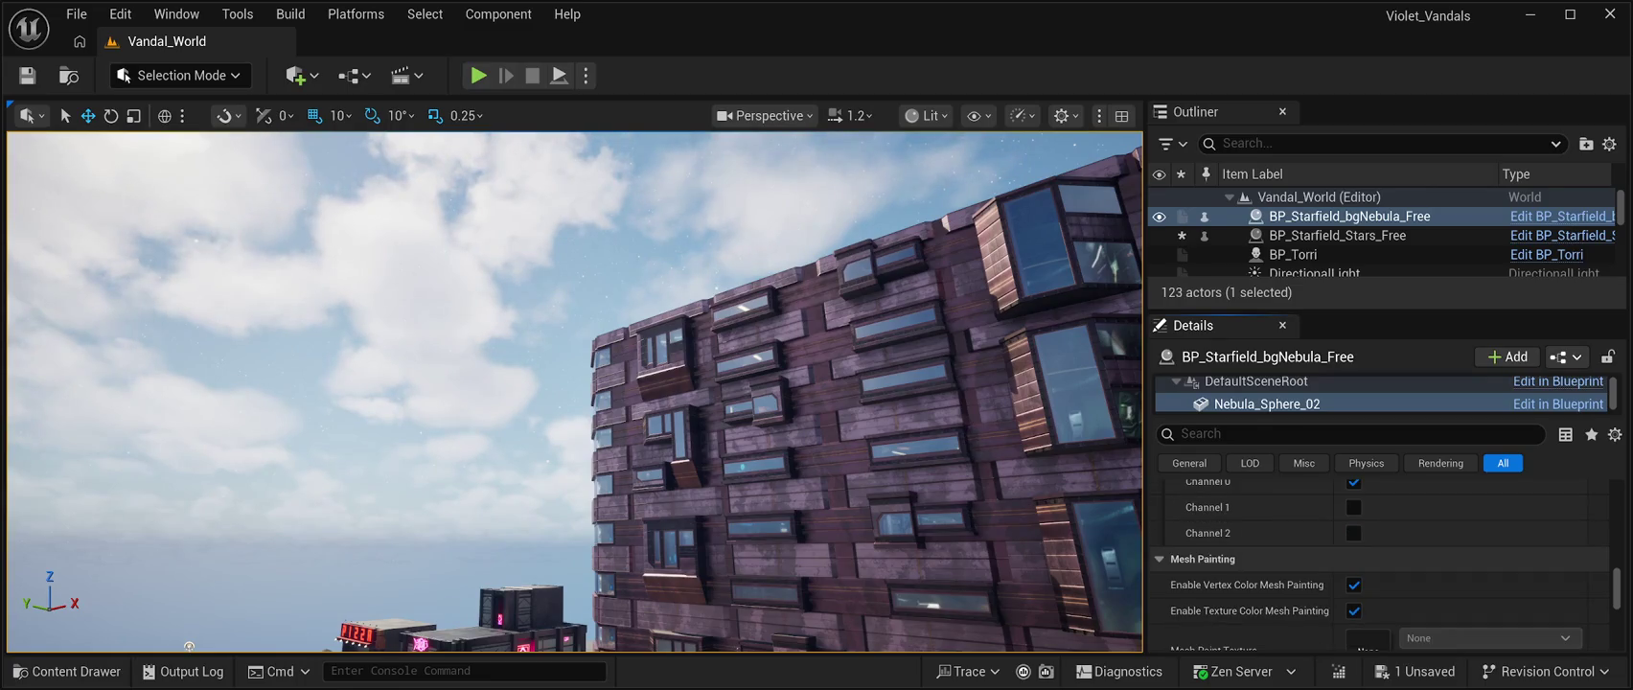
{"action": "scroll", "coordinate": [1380, 565], "scroll_direction": "down", "scroll_amount": 2}
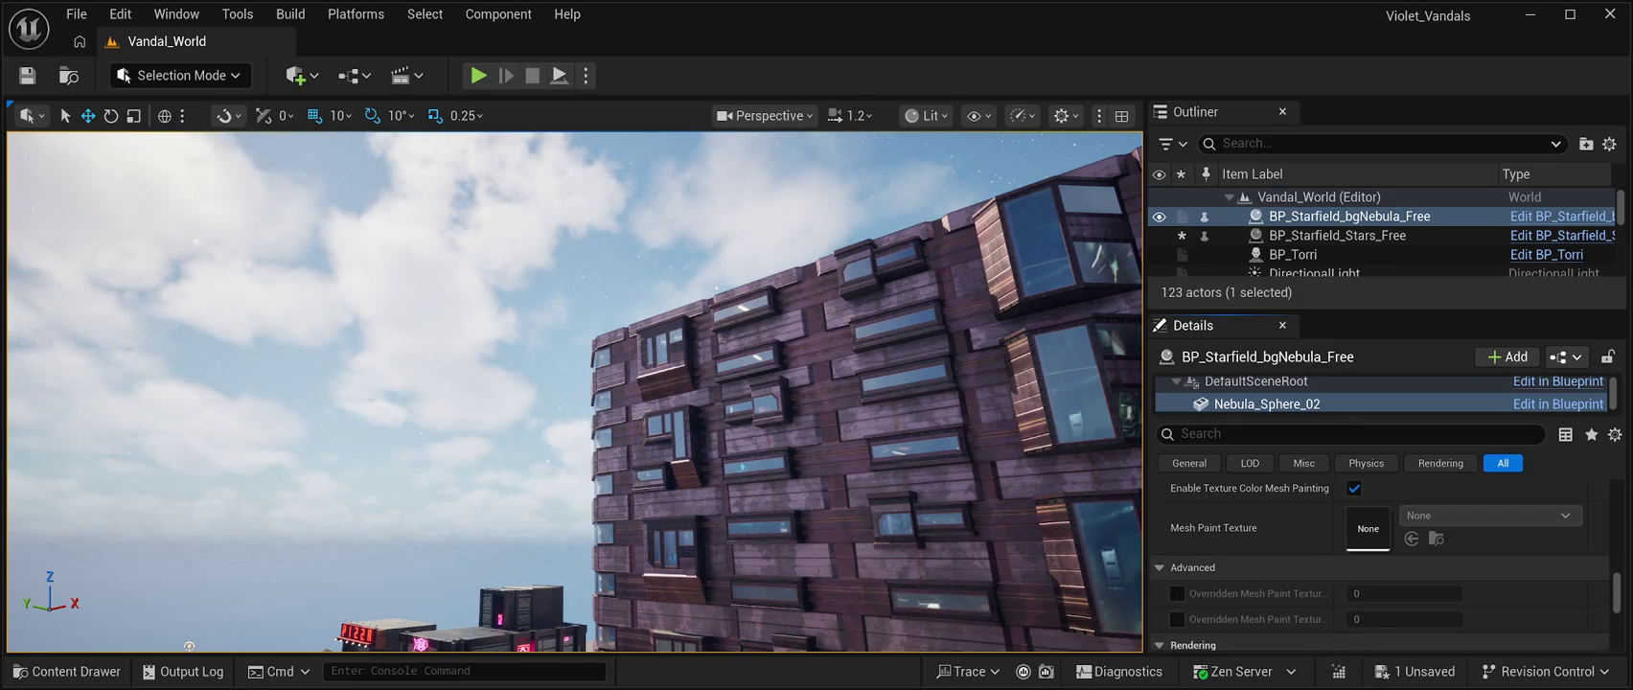
{"action": "scroll", "coordinate": [1380, 565], "scroll_direction": "down", "scroll_amount": 5}
{"action": "scroll", "coordinate": [1380, 565], "scroll_direction": "down", "scroll_amount": 3}
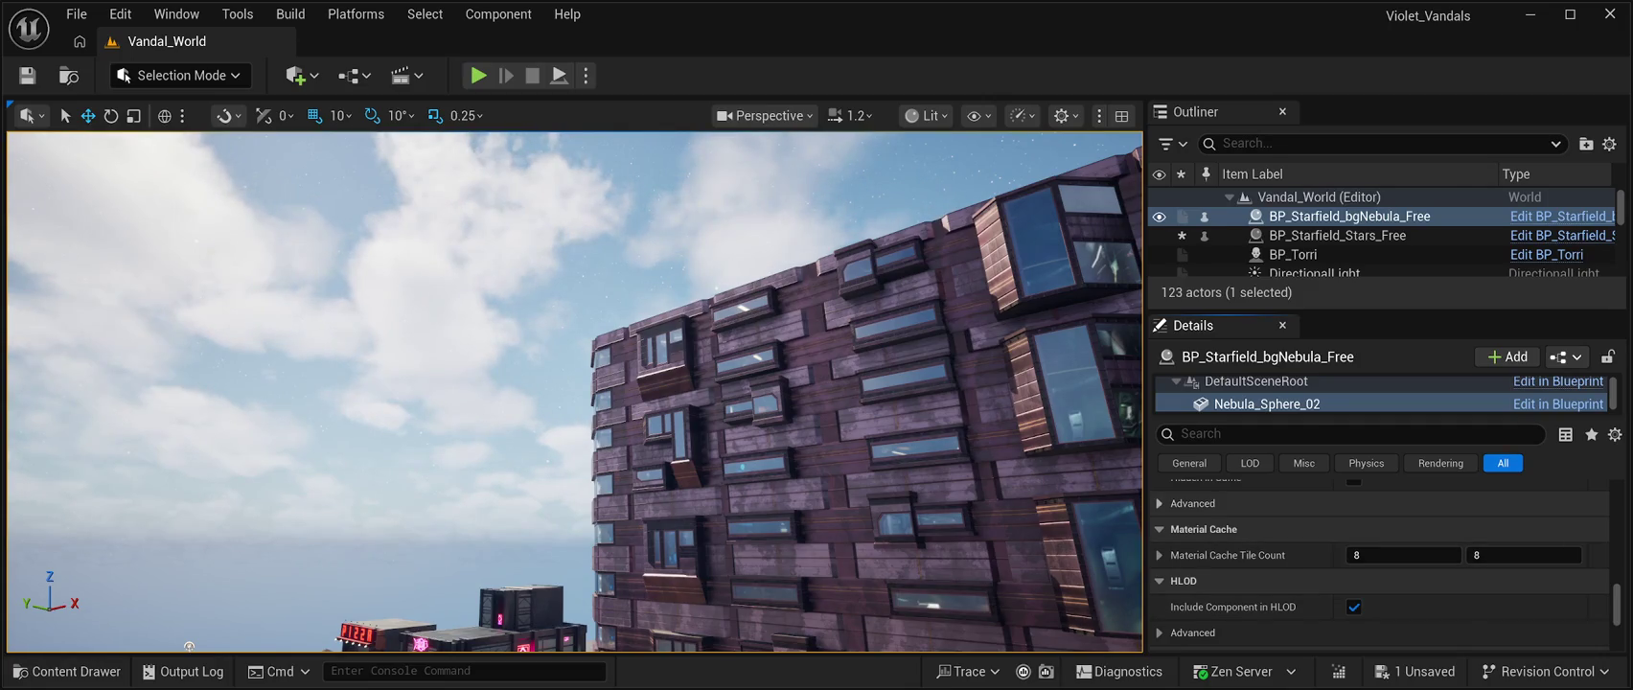
{"action": "left_click", "coordinate": [1192, 503]}
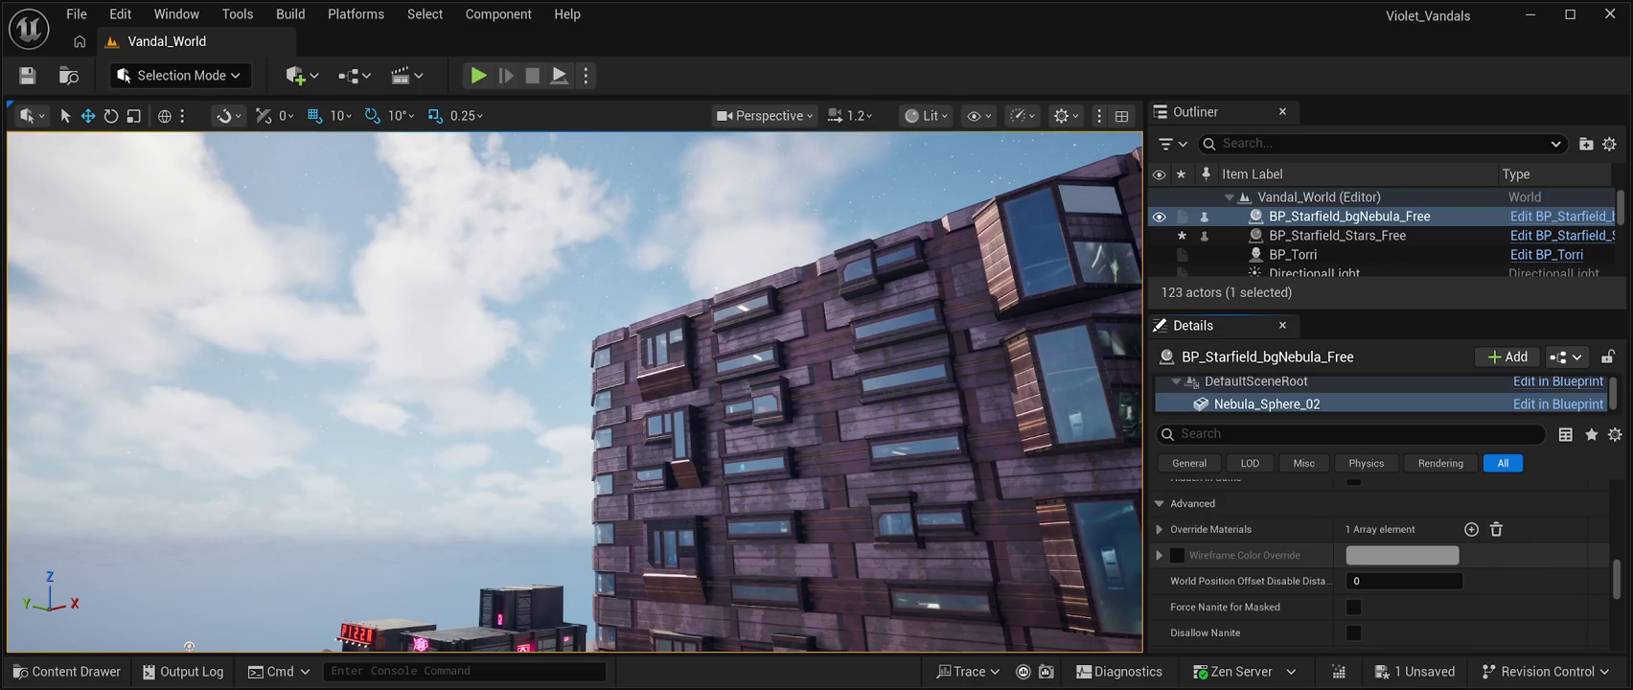
{"action": "scroll", "coordinate": [1380, 556], "scroll_direction": "down", "scroll_amount": 3}
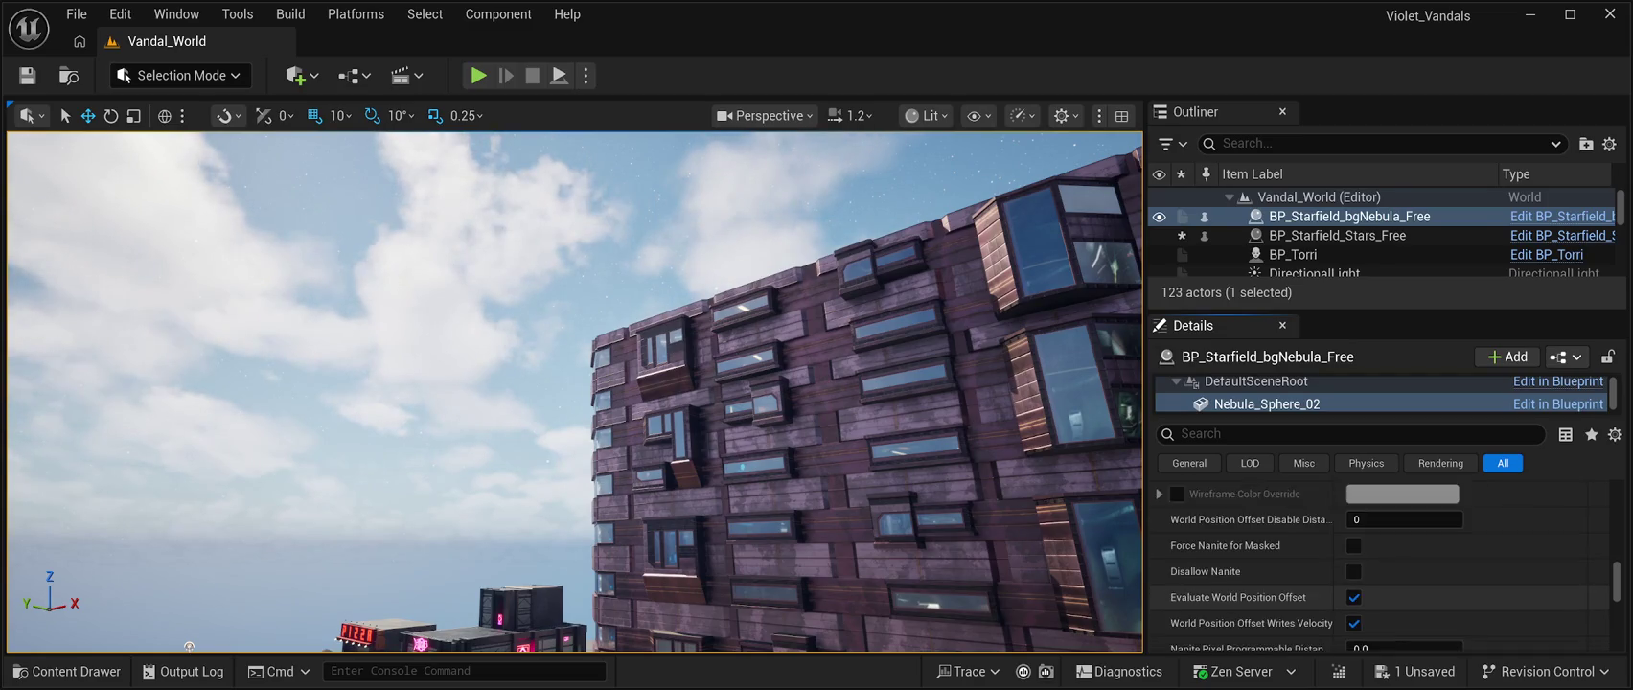
{"action": "scroll", "coordinate": [1380, 555], "scroll_direction": "down", "scroll_amount": 2}
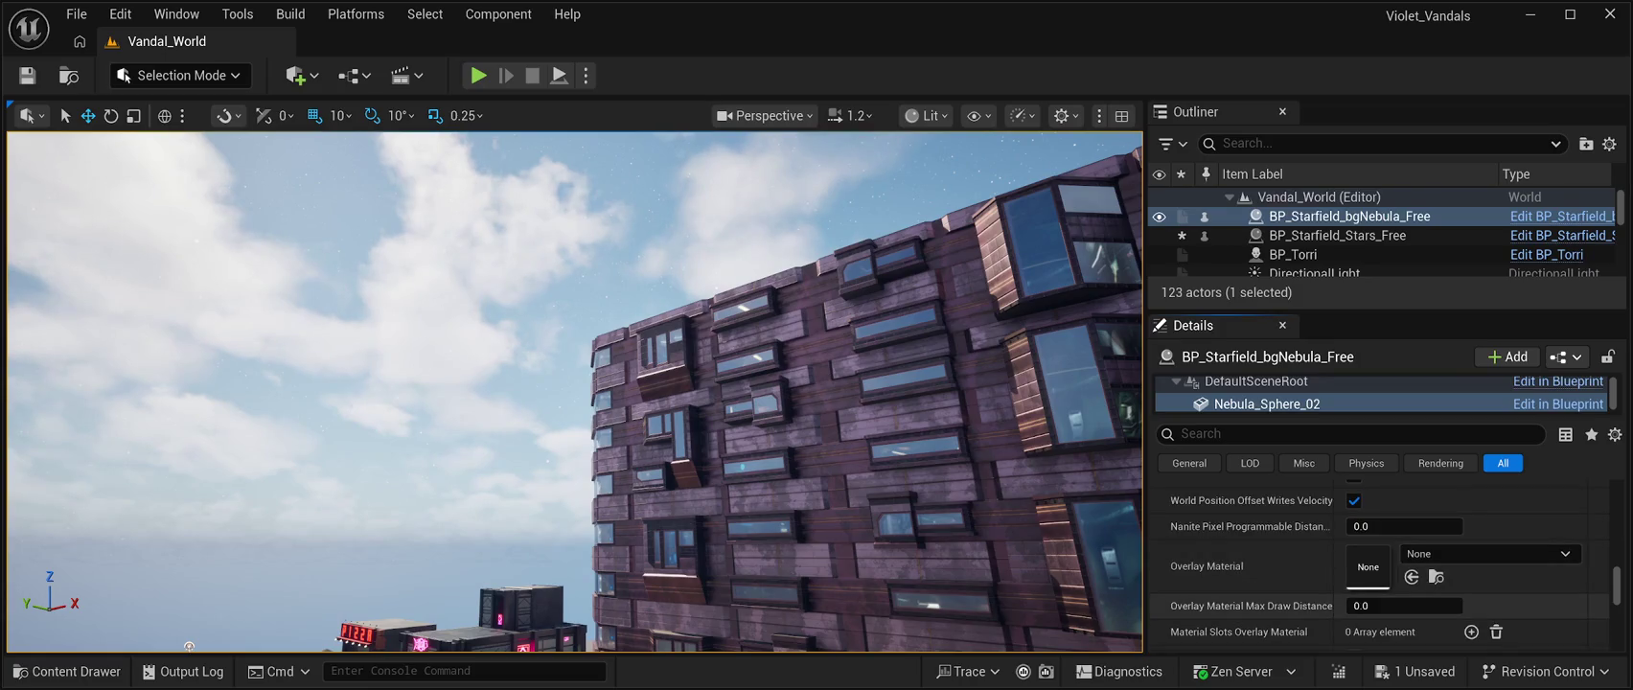
{"action": "scroll", "coordinate": [1380, 565], "scroll_direction": "down", "scroll_amount": 2}
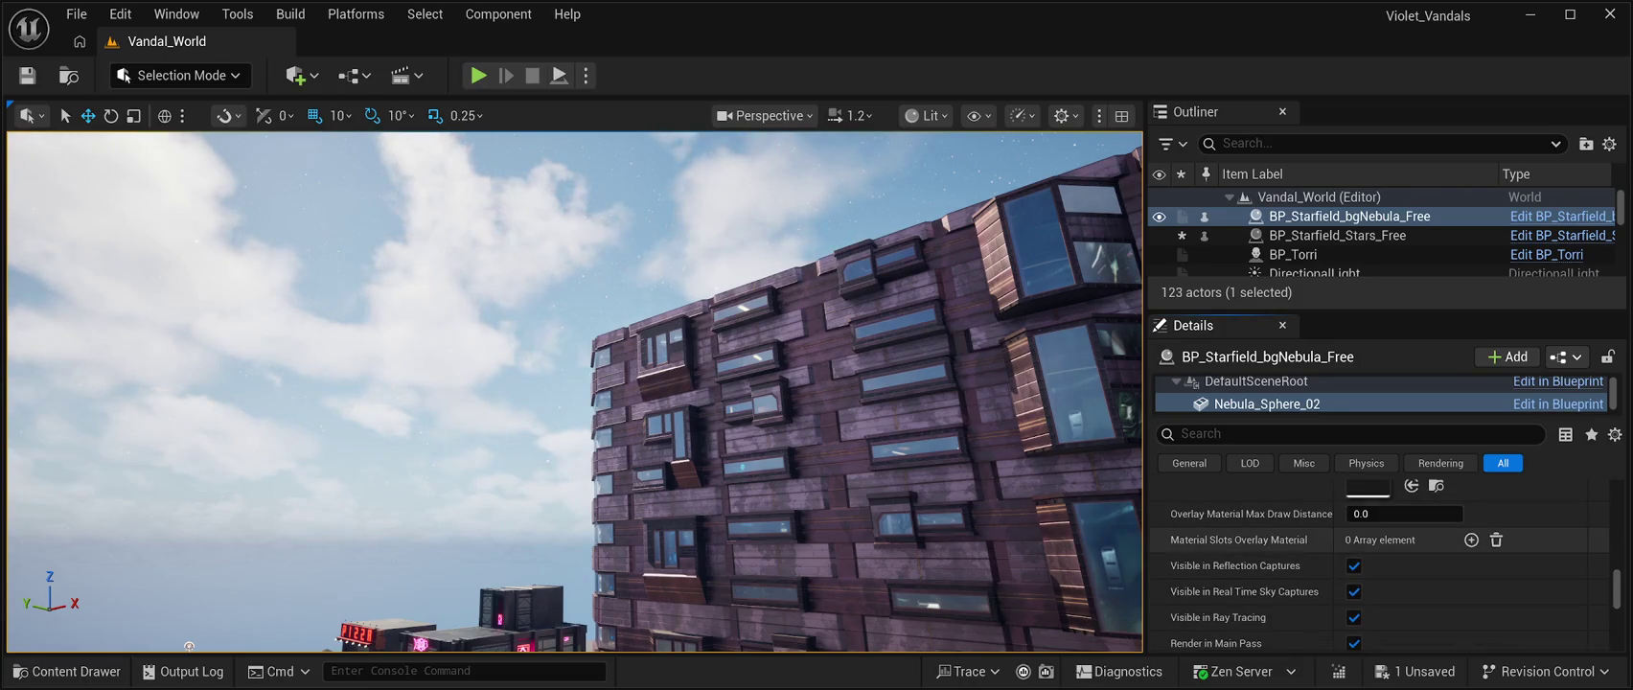
{"action": "scroll", "coordinate": [1380, 566], "scroll_direction": "down", "scroll_amount": 4}
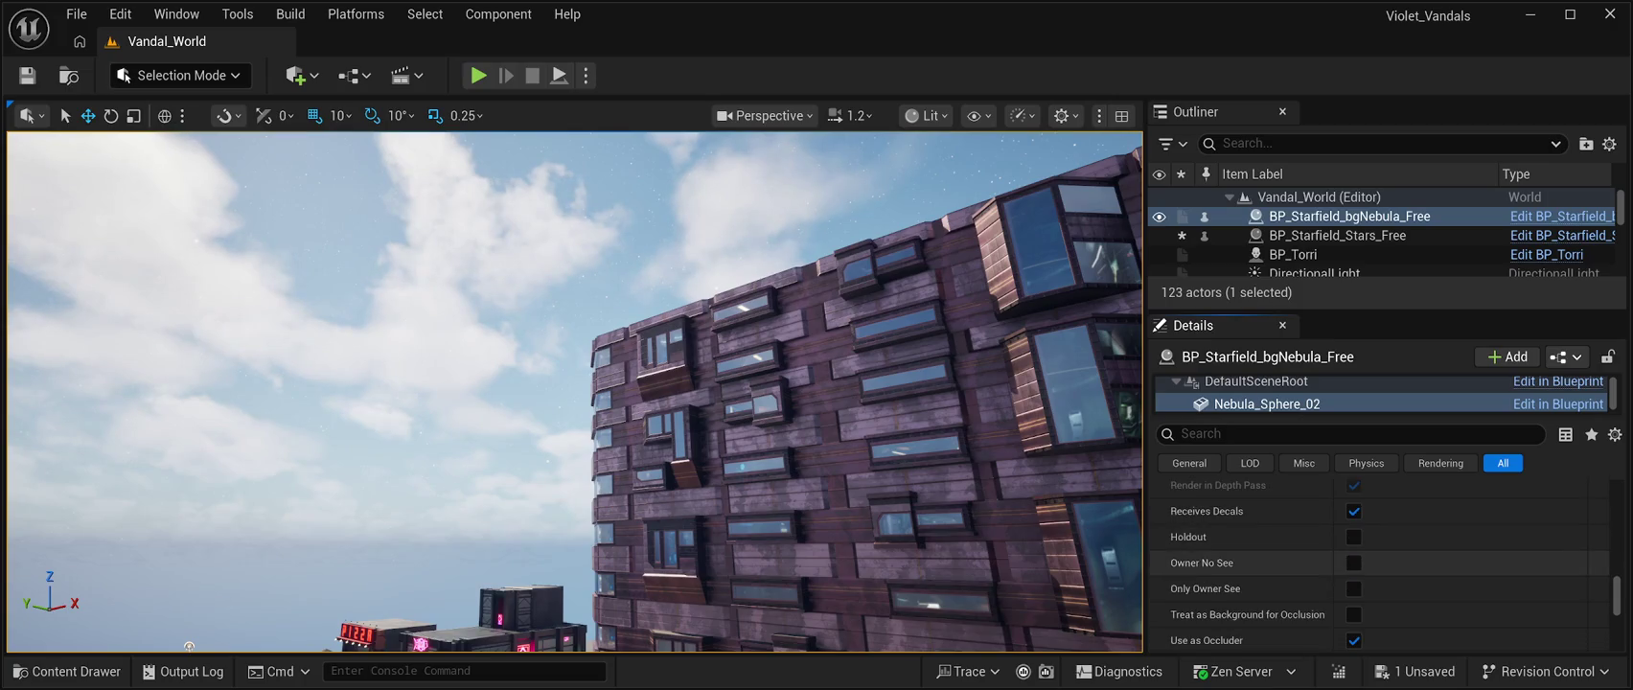
{"action": "scroll", "coordinate": [1380, 565], "scroll_direction": "down", "scroll_amount": 5}
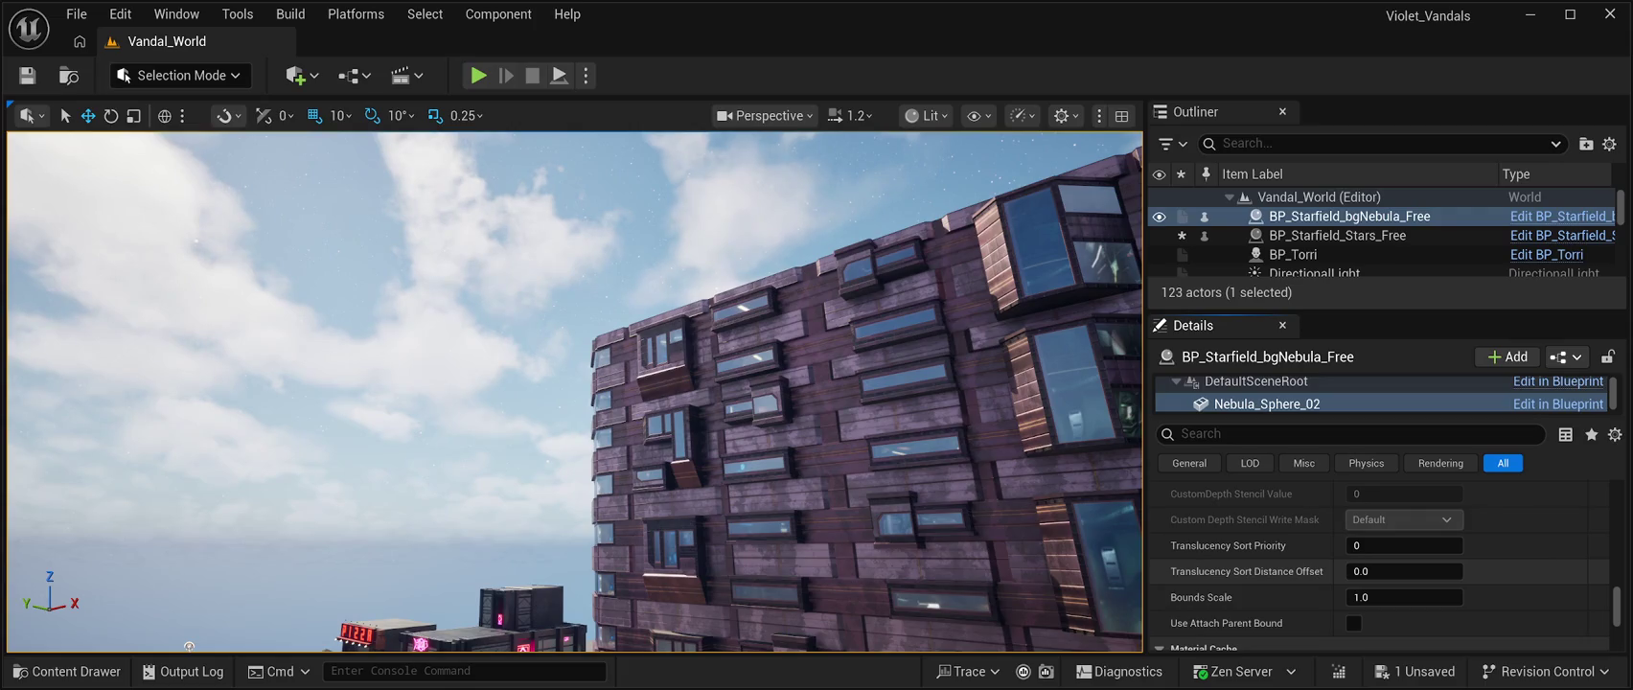
{"action": "scroll", "coordinate": [1379, 565], "scroll_direction": "down", "scroll_amount": 3}
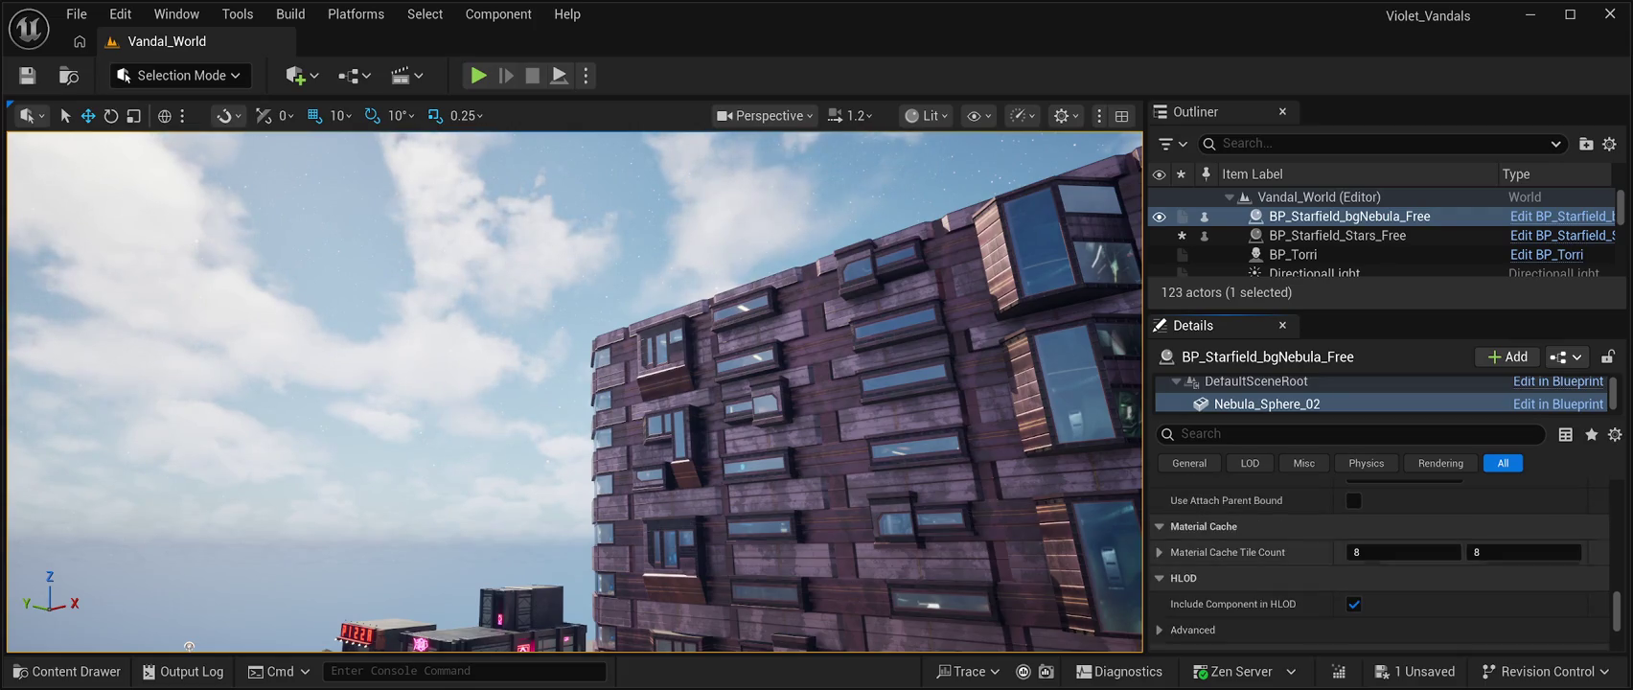
{"action": "scroll", "coordinate": [1380, 566], "scroll_direction": "down", "scroll_amount": 3}
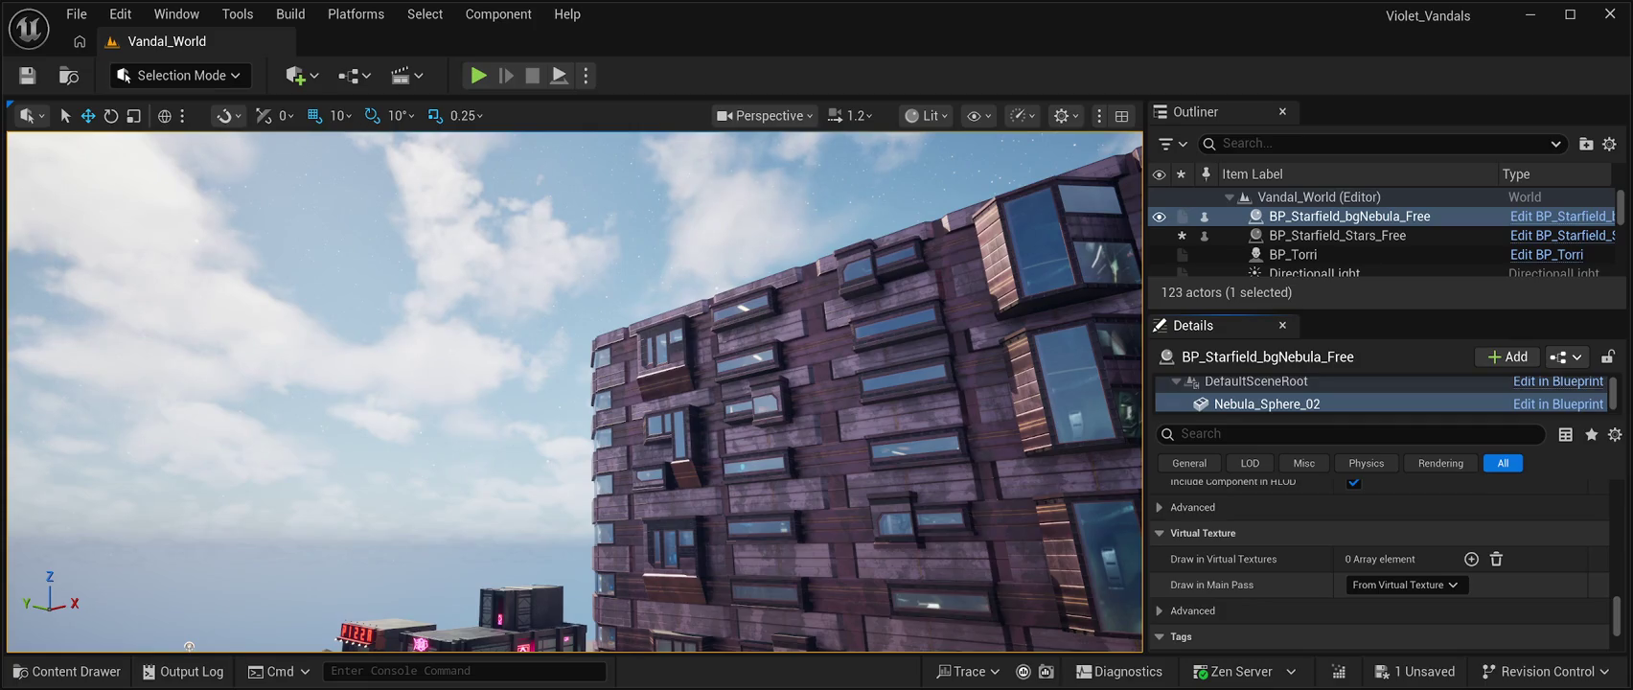
{"action": "scroll", "coordinate": [1380, 566], "scroll_direction": "down", "scroll_amount": 4}
{"action": "scroll", "coordinate": [1379, 565], "scroll_direction": "down", "scroll_amount": 3}
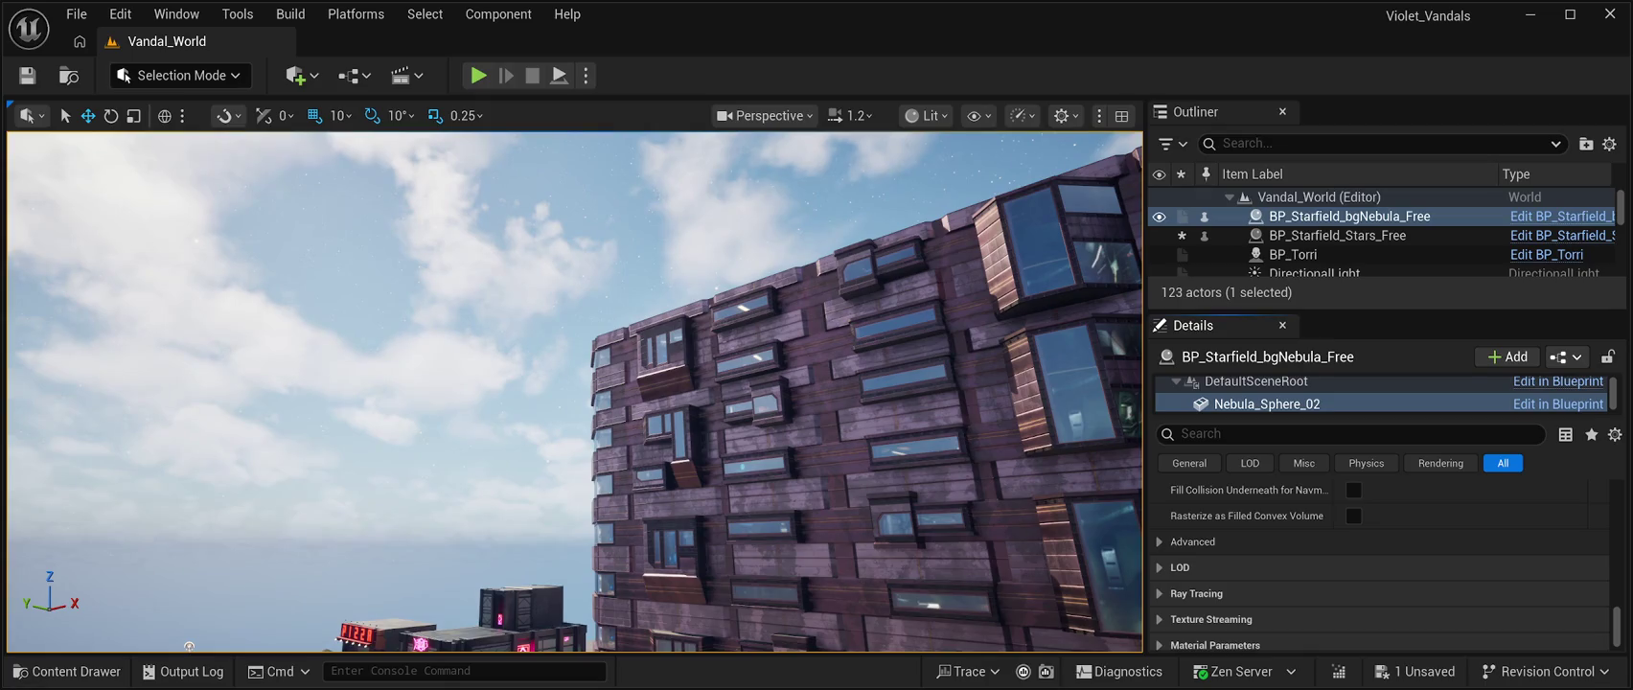
{"action": "scroll", "coordinate": [1380, 566], "scroll_direction": "down", "scroll_amount": 1}
{"action": "scroll", "coordinate": [1380, 565], "scroll_direction": "down", "scroll_amount": 1}
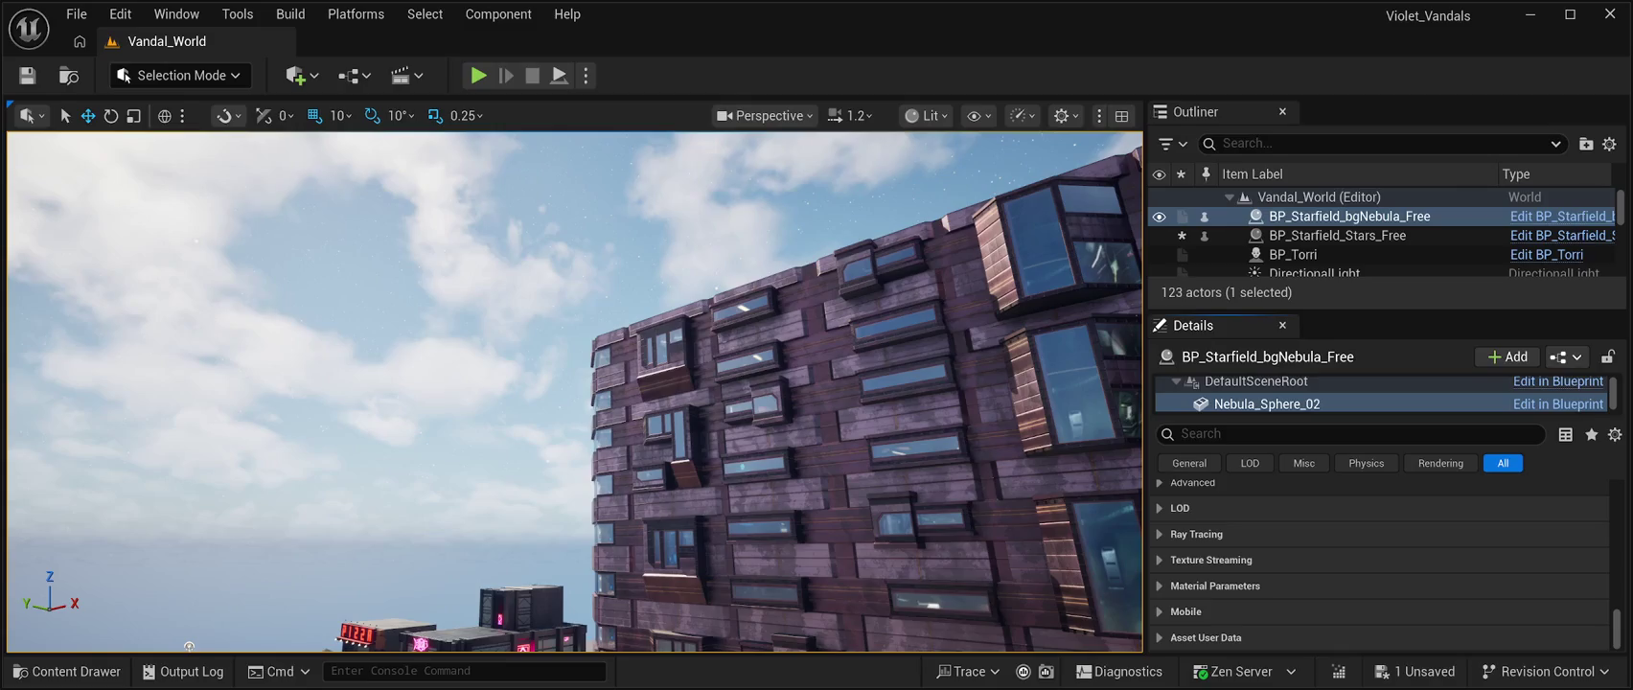
{"action": "left_click", "coordinate": [1192, 482]}
{"action": "scroll", "coordinate": [1380, 565], "scroll_direction": "down", "scroll_amount": 1}
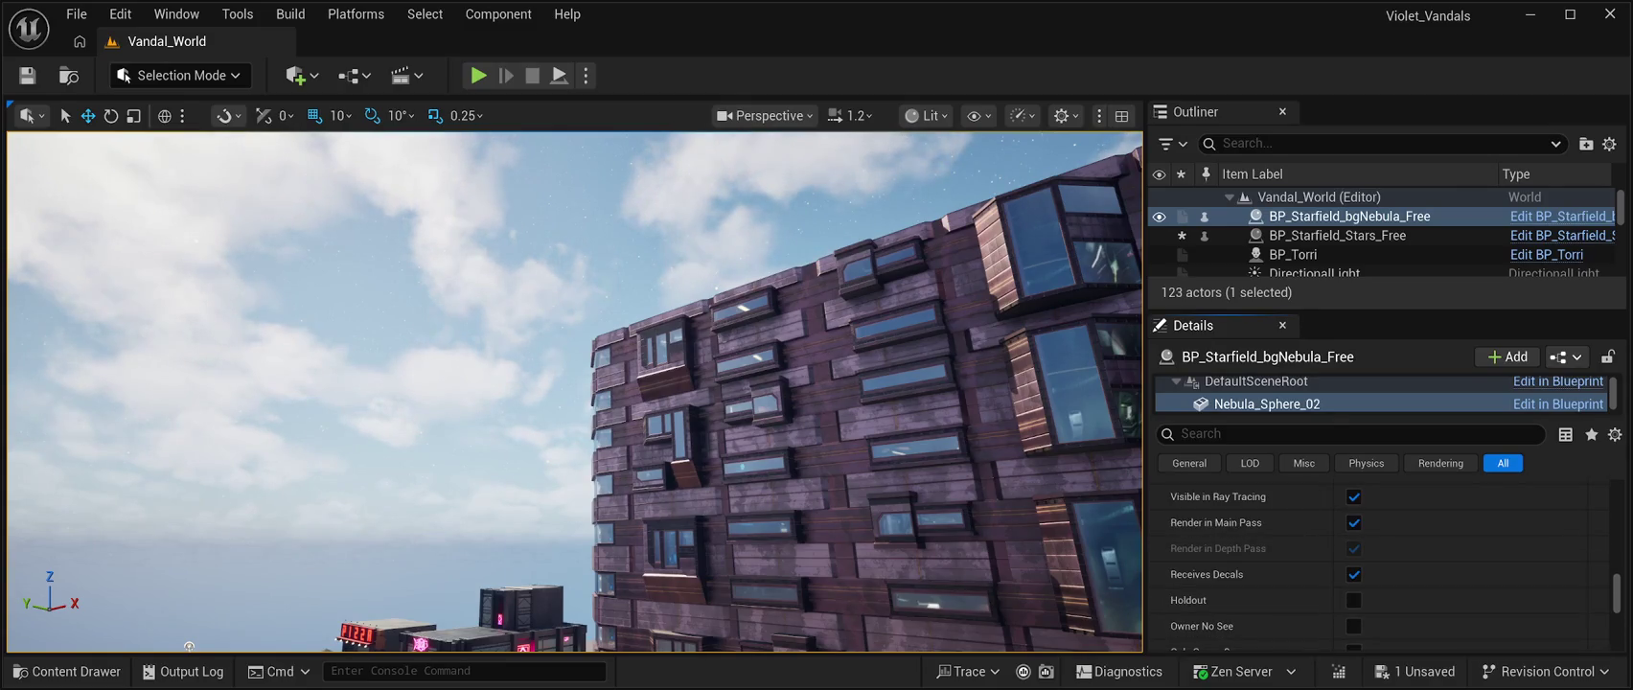
{"action": "scroll", "coordinate": [1380, 566], "scroll_direction": "up", "scroll_amount": 15}
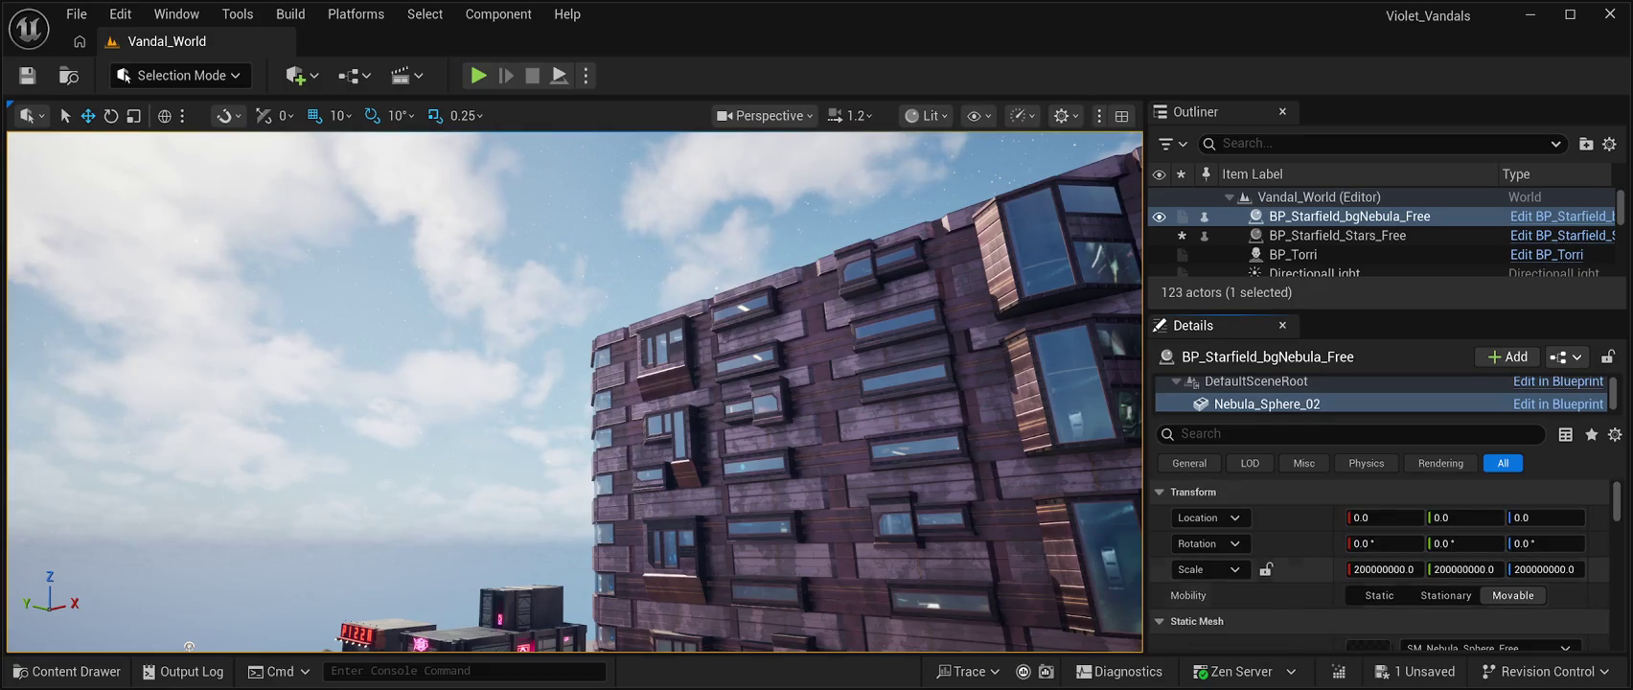
{"action": "scroll", "coordinate": [1380, 564], "scroll_direction": "down", "scroll_amount": 1}
{"action": "scroll", "coordinate": [1379, 566], "scroll_direction": "down", "scroll_amount": 1}
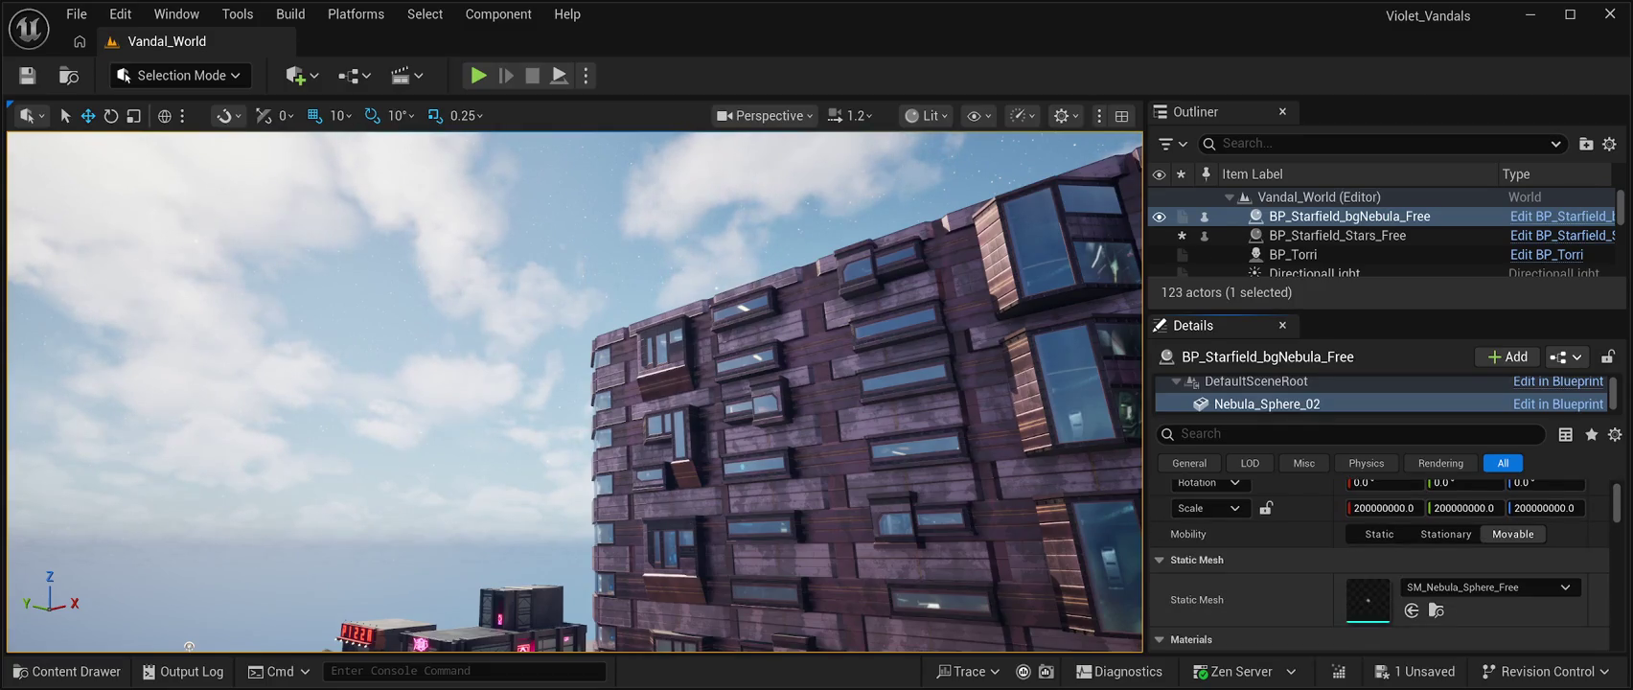
{"action": "scroll", "coordinate": [1380, 565], "scroll_direction": "down", "scroll_amount": 3}
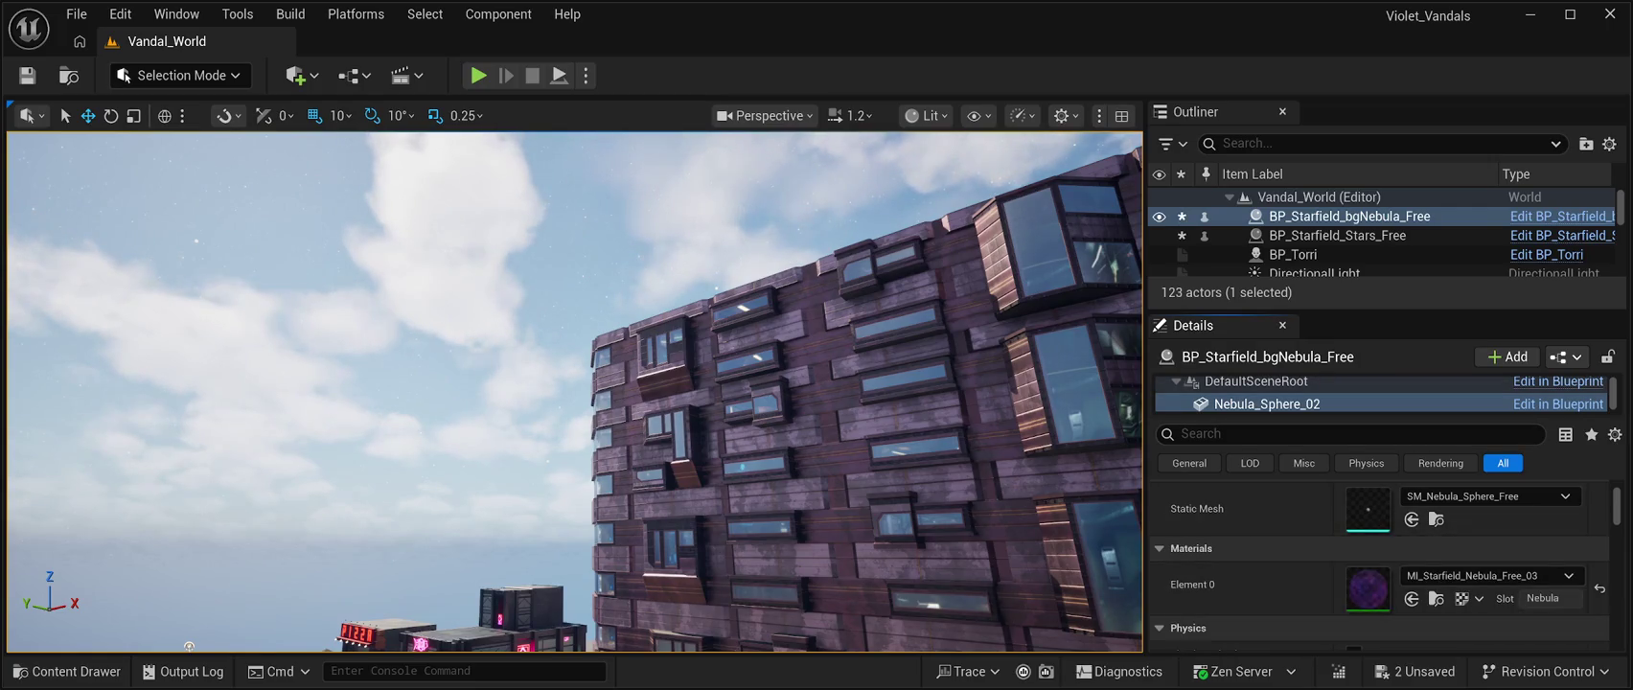
Save the level with the MI_Starfield_Nebula_Free_03 nebula, play it to view the sky, then stop
{"action": "key", "text": "ctrl+s"}
{"action": "key", "text": "alt+p"}
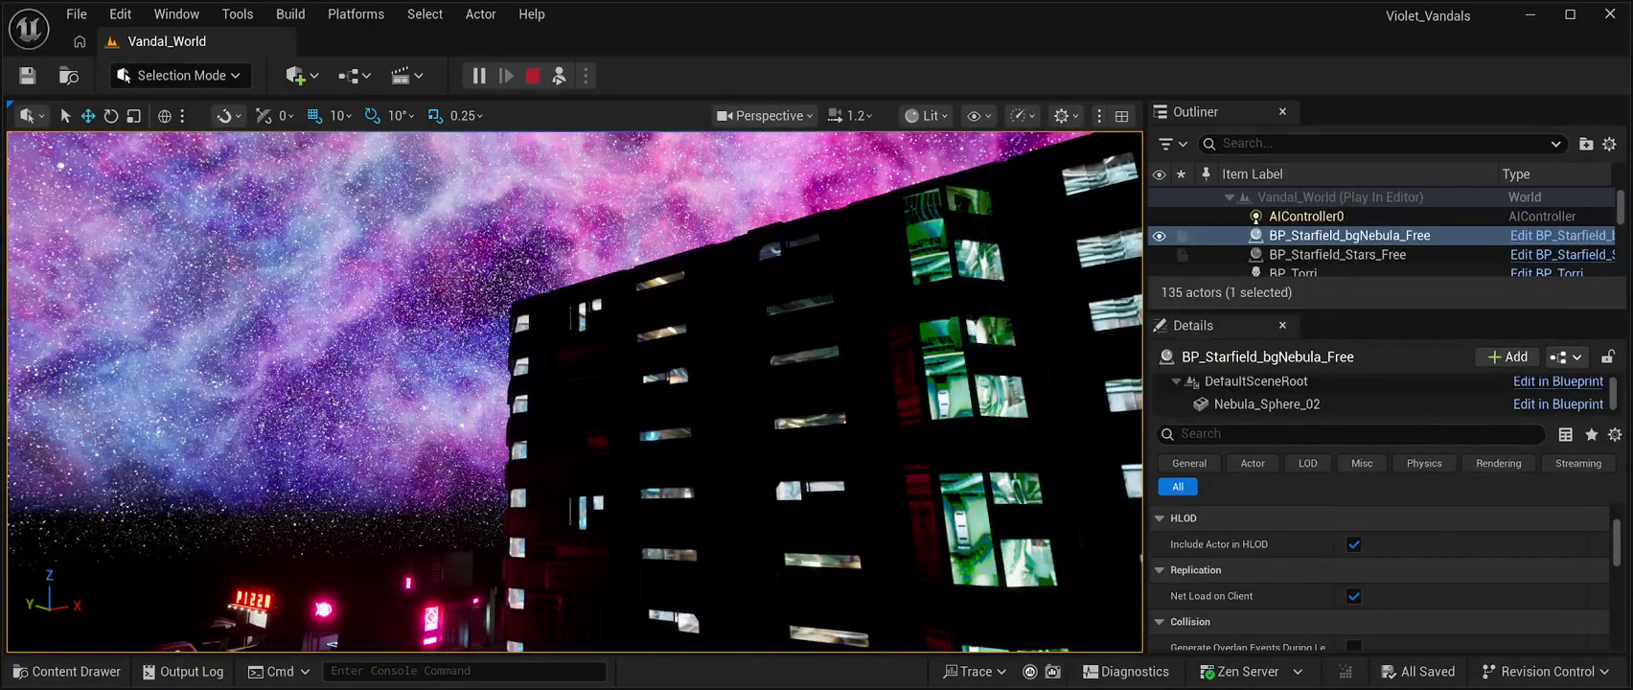
{"action": "key", "text": "Escape"}
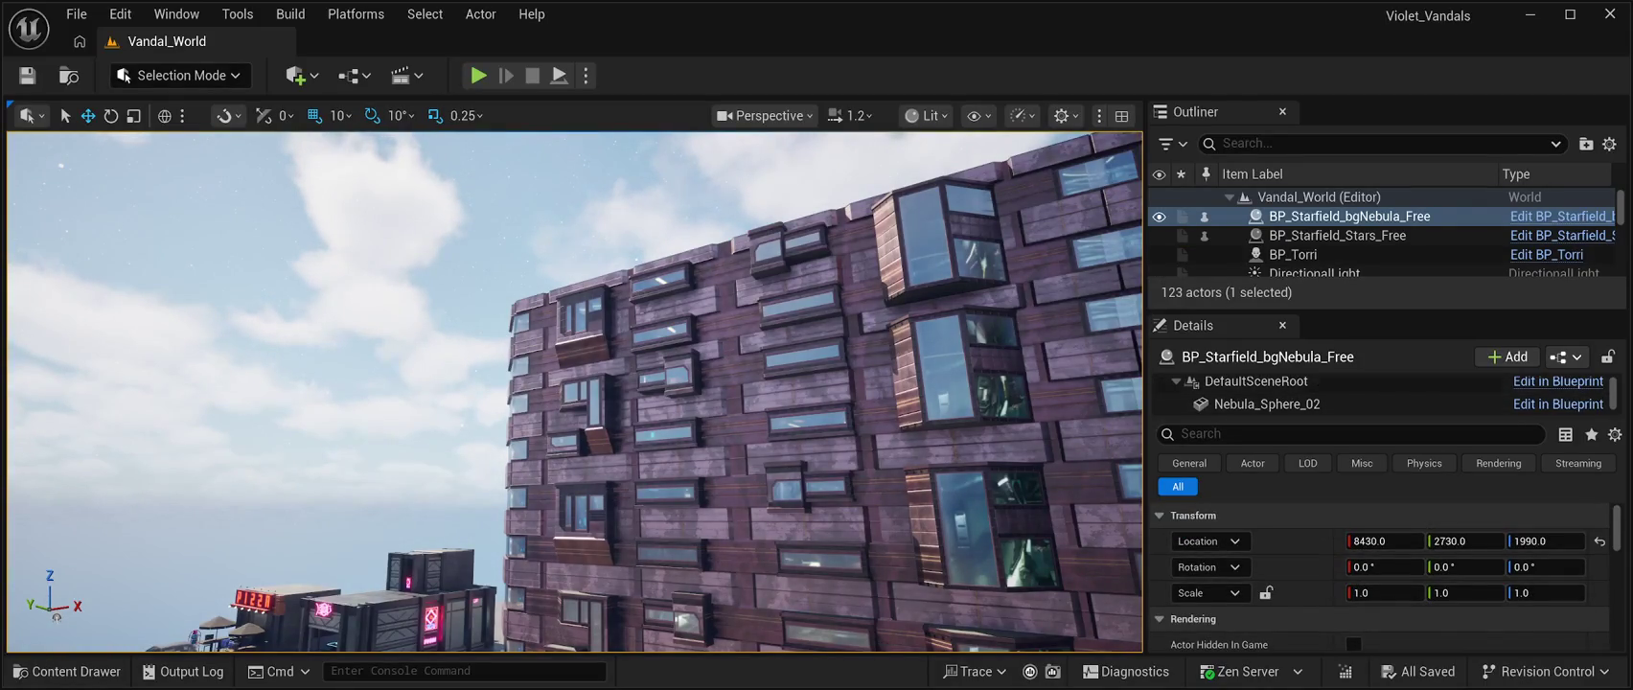
{"action": "scroll", "coordinate": [1380, 575], "scroll_direction": "down", "scroll_amount": 10}
{"action": "scroll", "coordinate": [1380, 575], "scroll_direction": "down", "scroll_amount": 8}
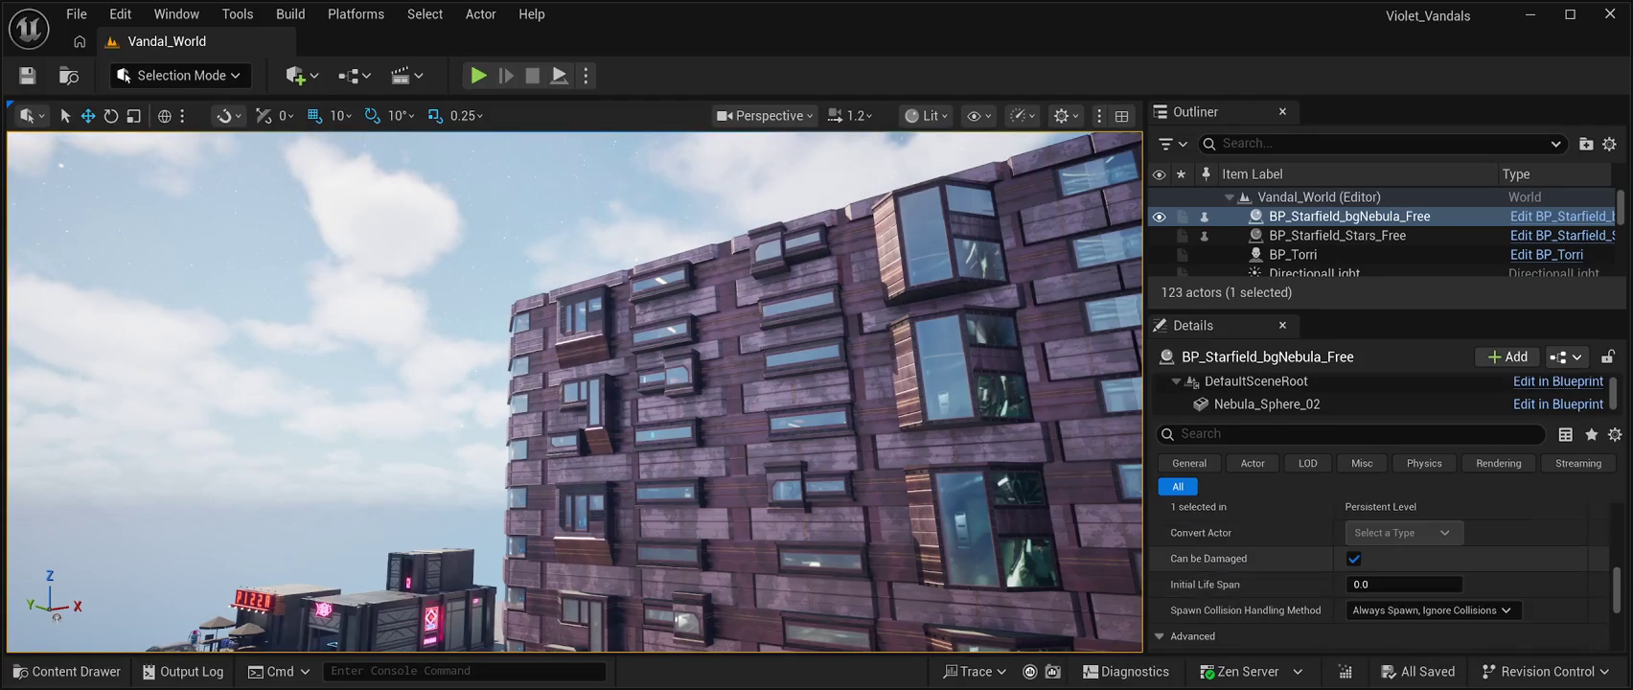
{"action": "scroll", "coordinate": [1380, 575], "scroll_direction": "down", "scroll_amount": 8}
{"action": "scroll", "coordinate": [1380, 575], "scroll_direction": "up", "scroll_amount": 20}
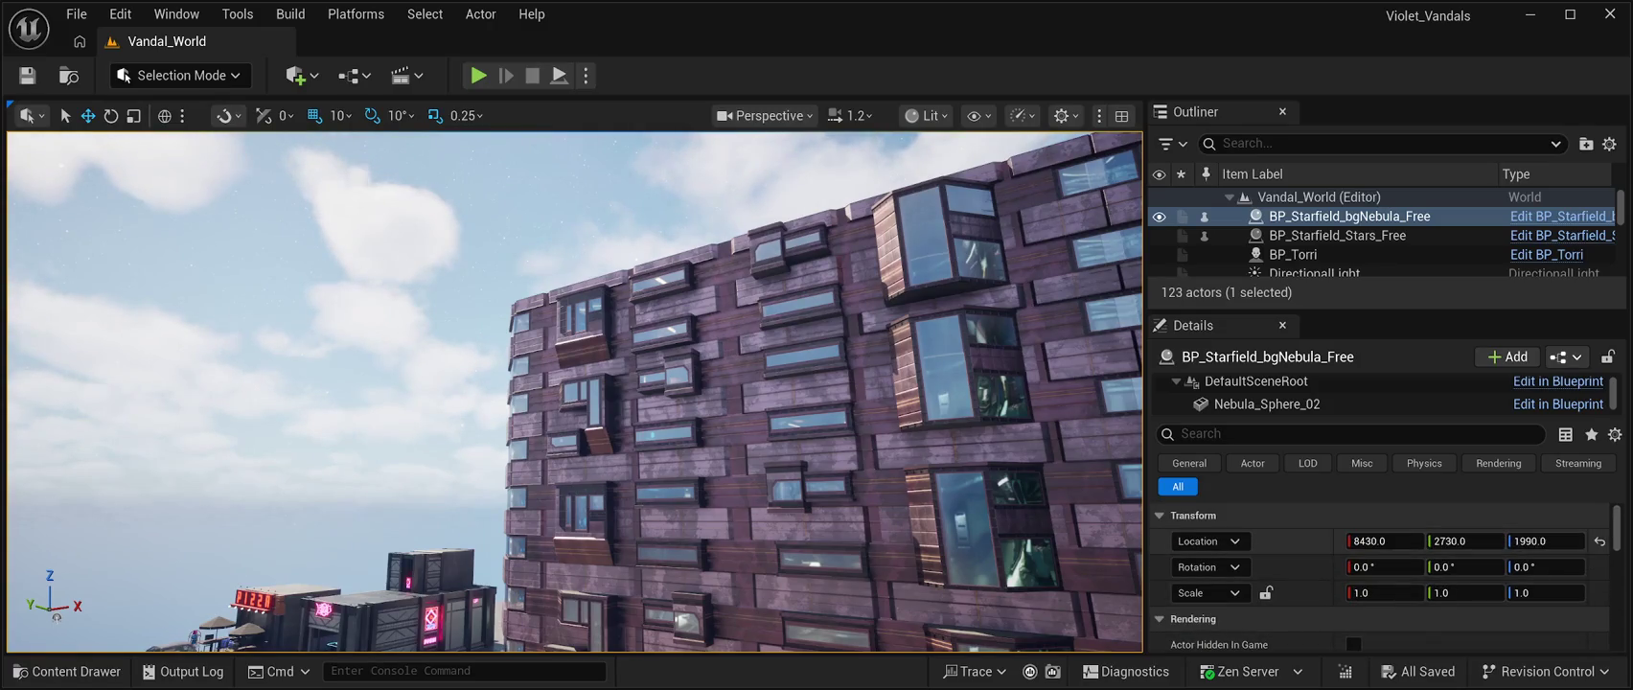
{"action": "scroll", "coordinate": [1379, 575], "scroll_direction": "down", "scroll_amount": 8}
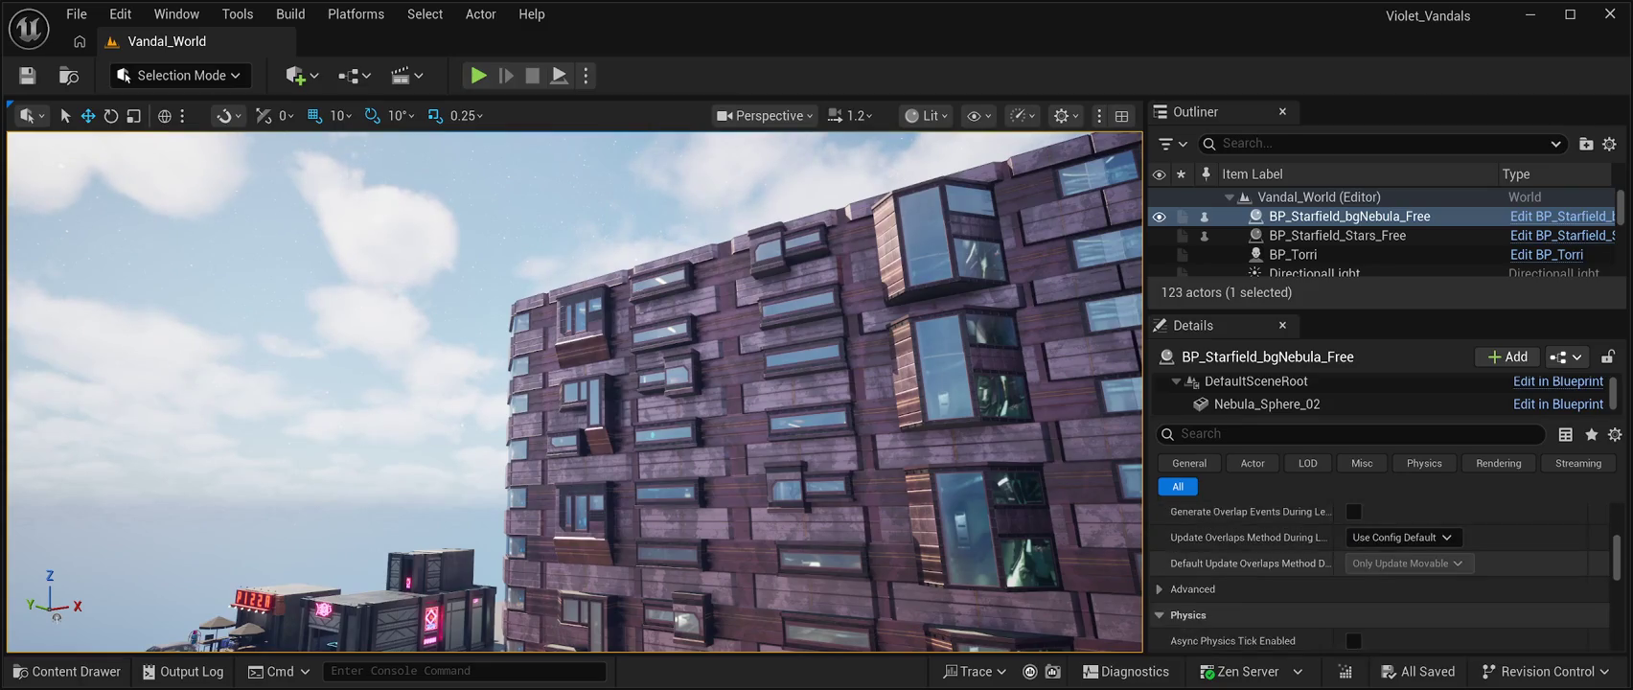
{"action": "scroll", "coordinate": [1380, 575], "scroll_direction": "down", "scroll_amount": 10}
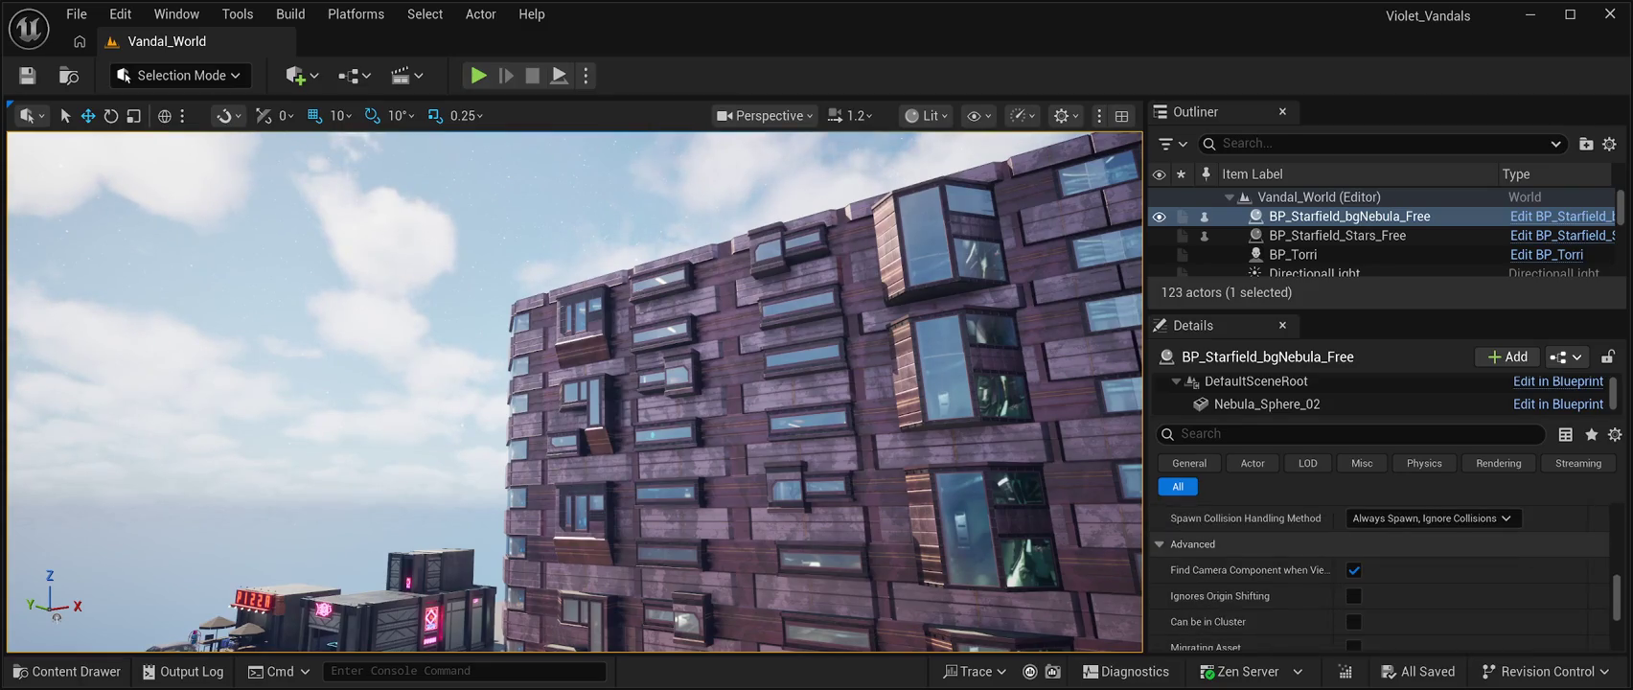
{"action": "scroll", "coordinate": [1380, 575], "scroll_direction": "up", "scroll_amount": 18}
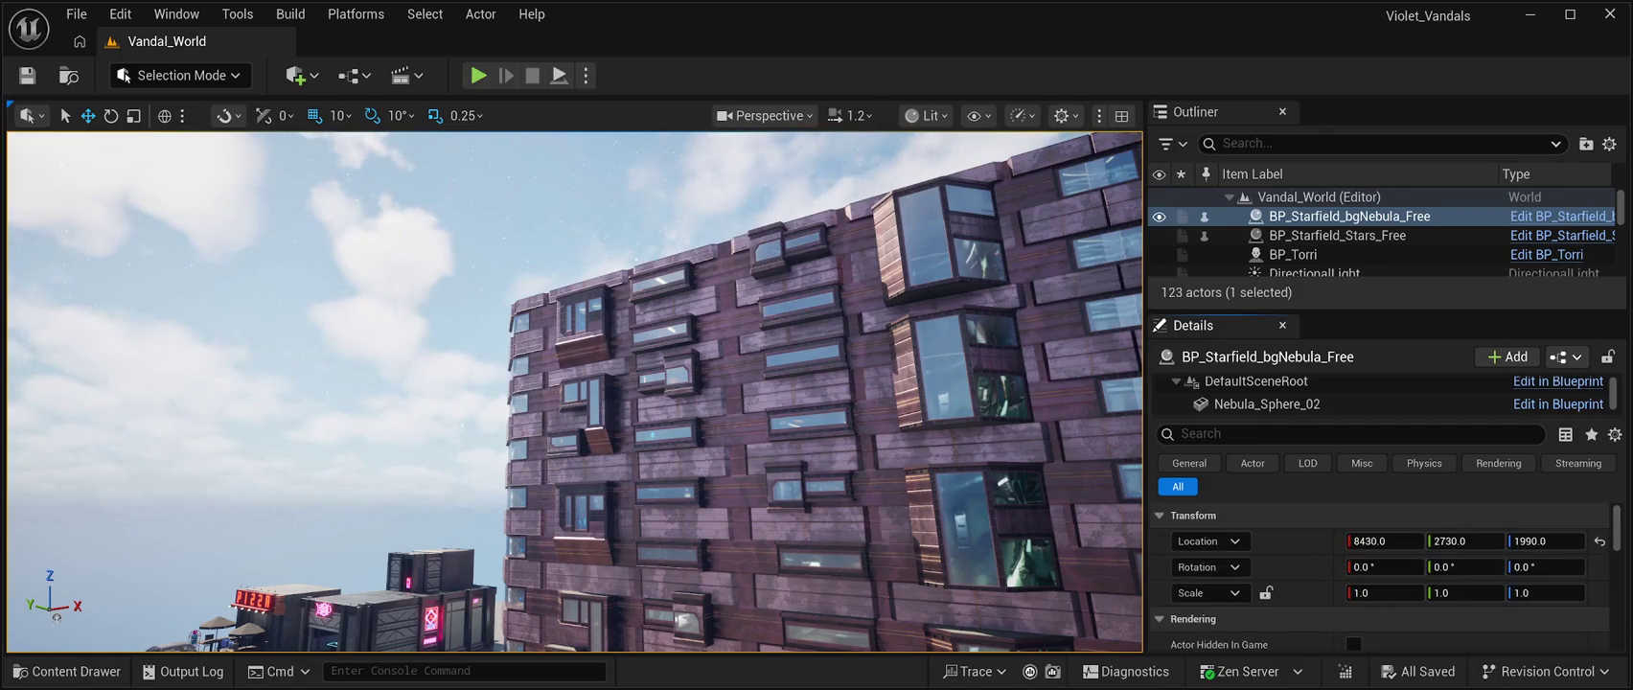
Select the Nebula_Sphere_02 component and expand its Advanced physics settings
{"action": "left_click", "coordinate": [1266, 401]}
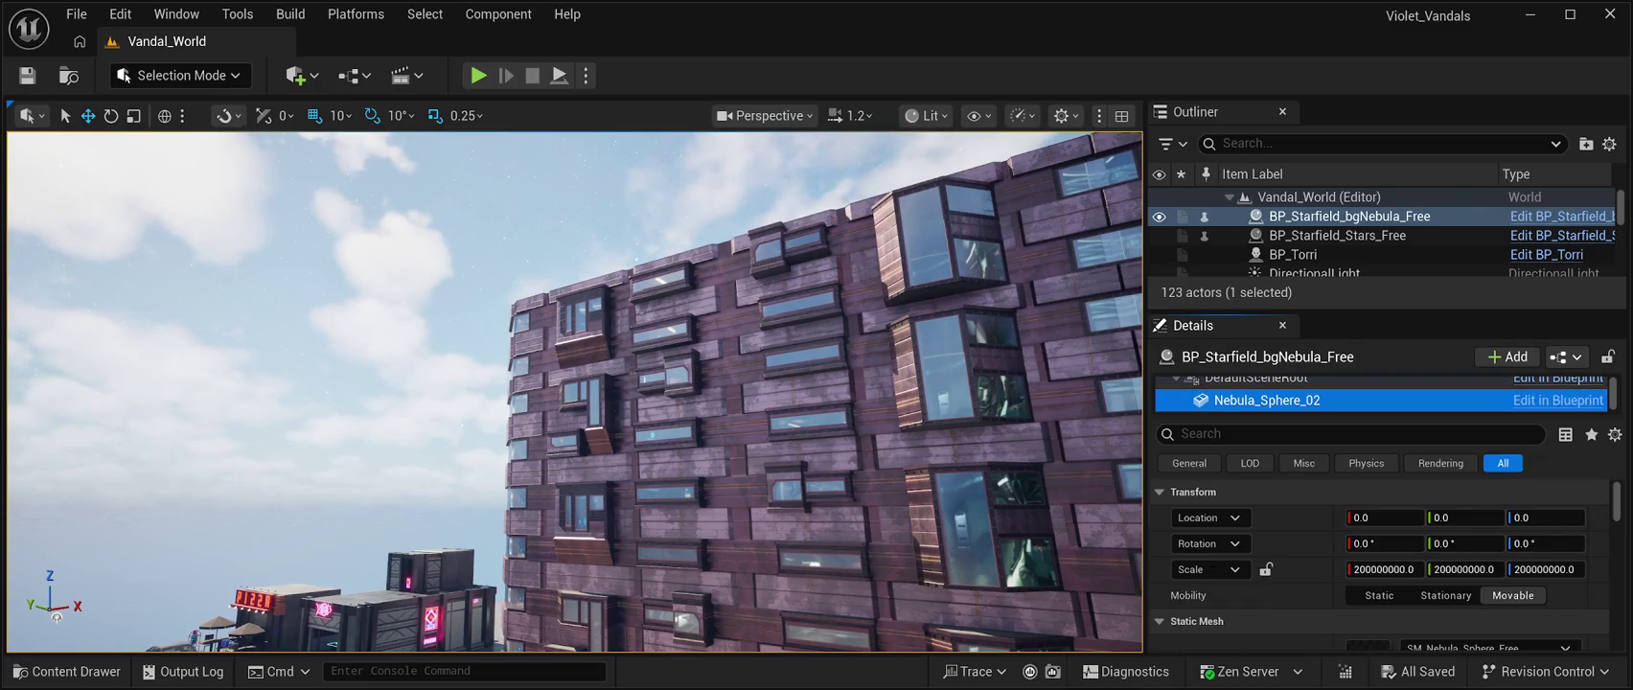
{"action": "scroll", "coordinate": [1380, 565], "scroll_direction": "down", "scroll_amount": 3}
{"action": "scroll", "coordinate": [1380, 566], "scroll_direction": "down", "scroll_amount": 2}
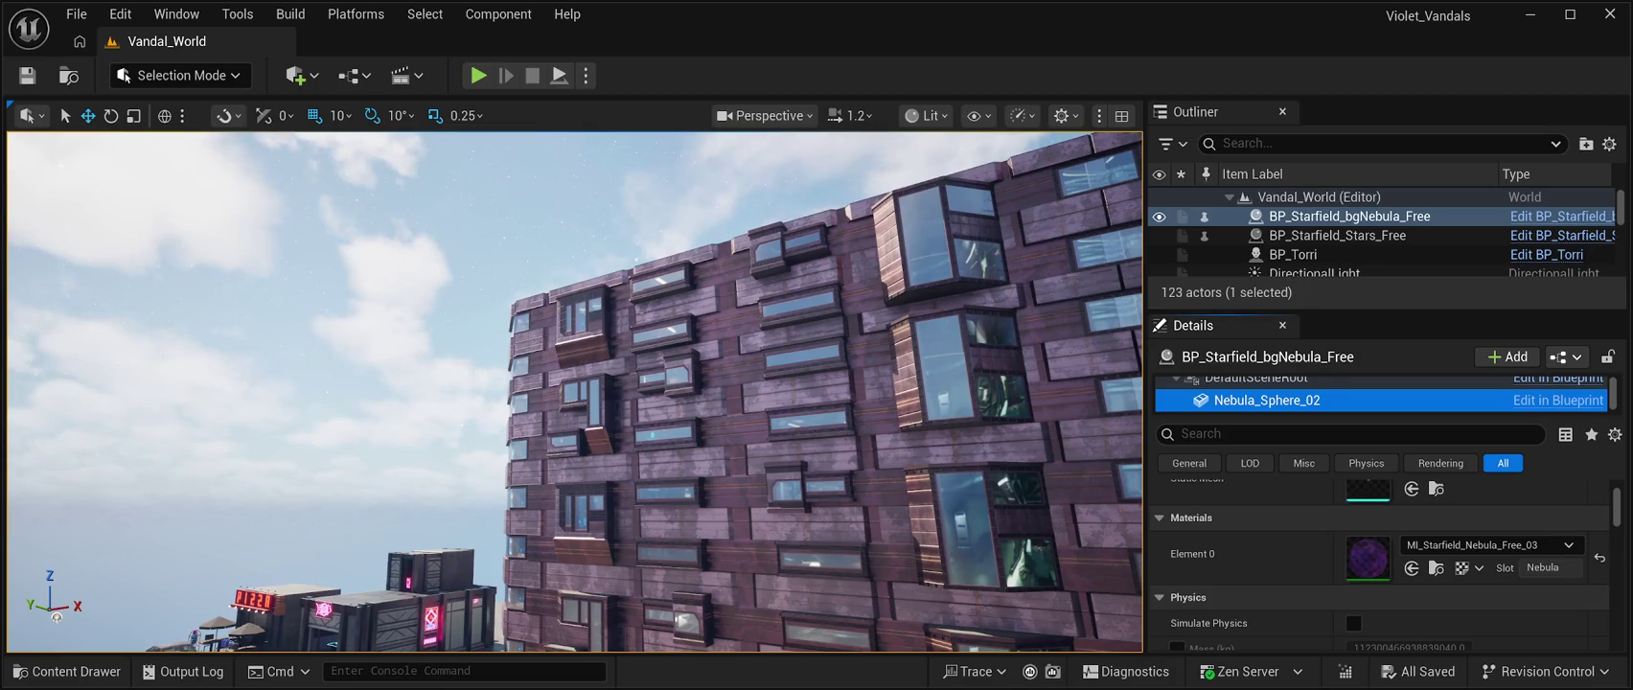
{"action": "scroll", "coordinate": [1380, 566], "scroll_direction": "down", "scroll_amount": 2}
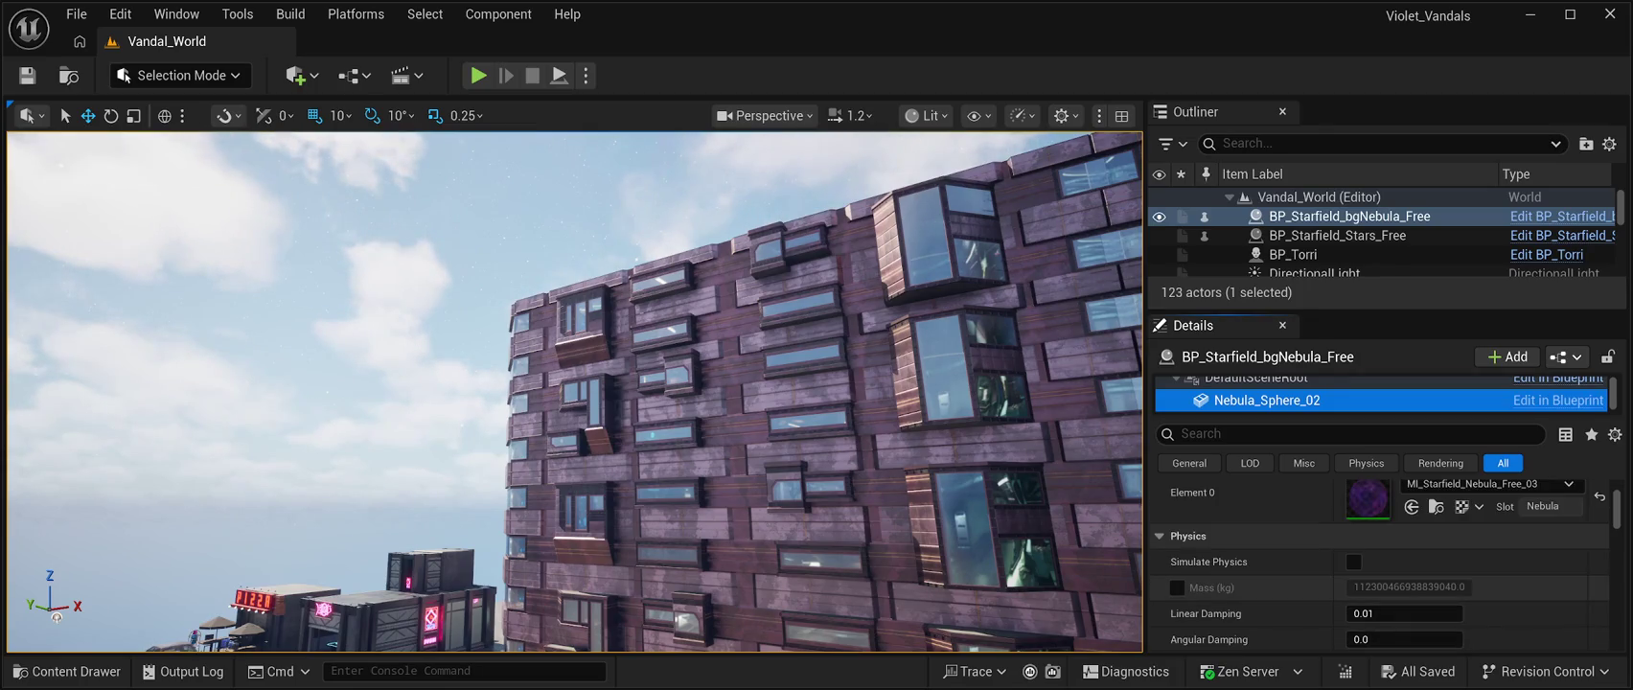
{"action": "scroll", "coordinate": [1379, 566], "scroll_direction": "down", "scroll_amount": 5}
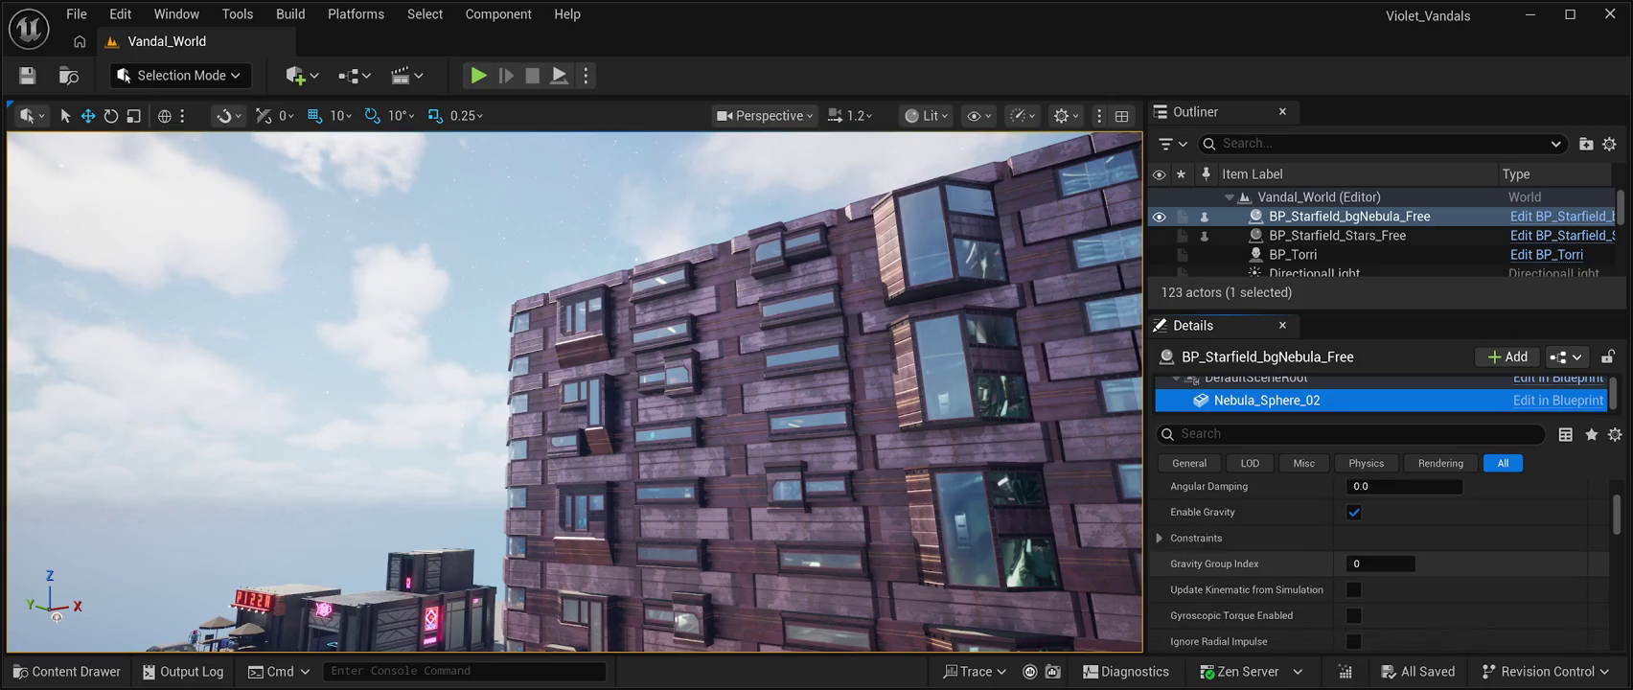
{"action": "scroll", "coordinate": [1380, 565], "scroll_direction": "down", "scroll_amount": 6}
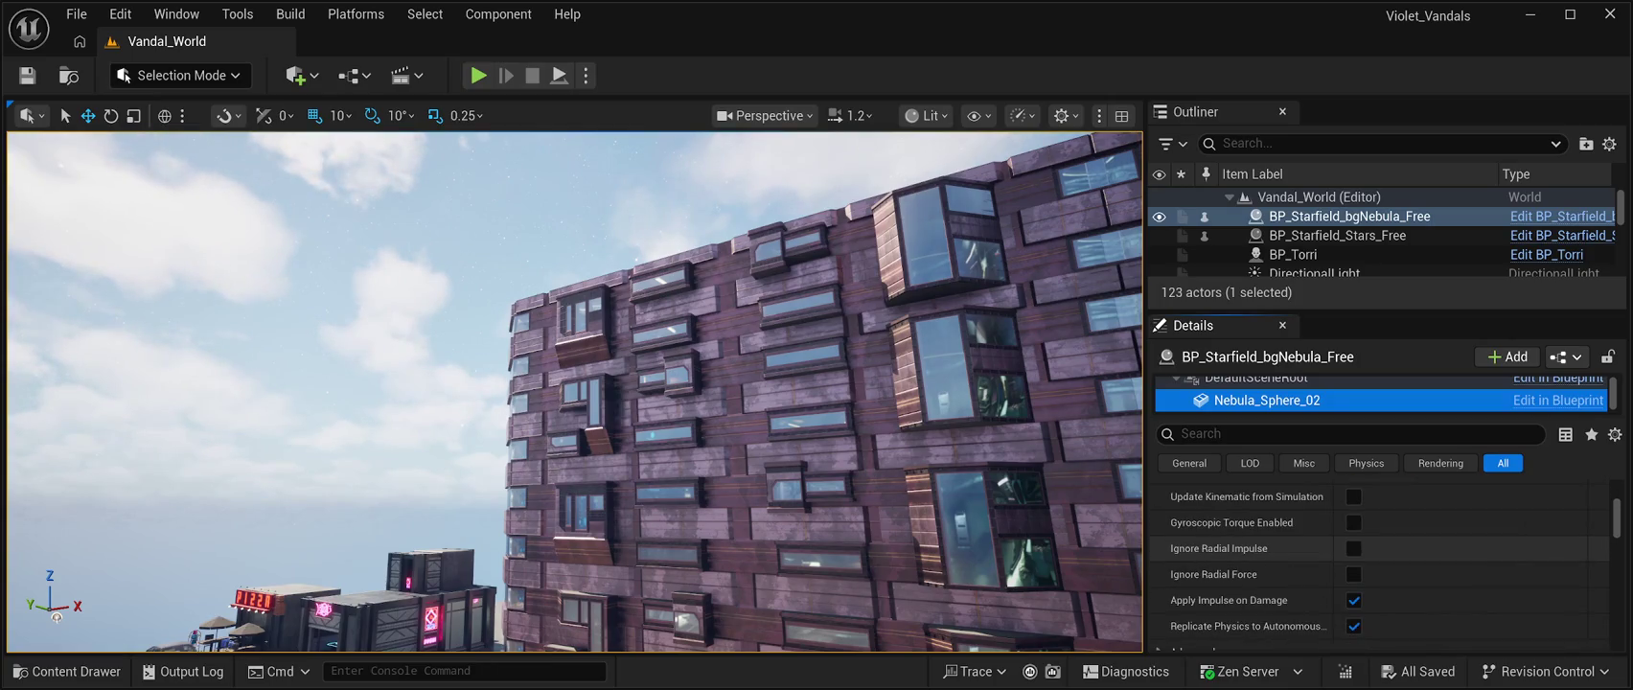
{"action": "scroll", "coordinate": [1380, 563], "scroll_direction": "down", "scroll_amount": 1}
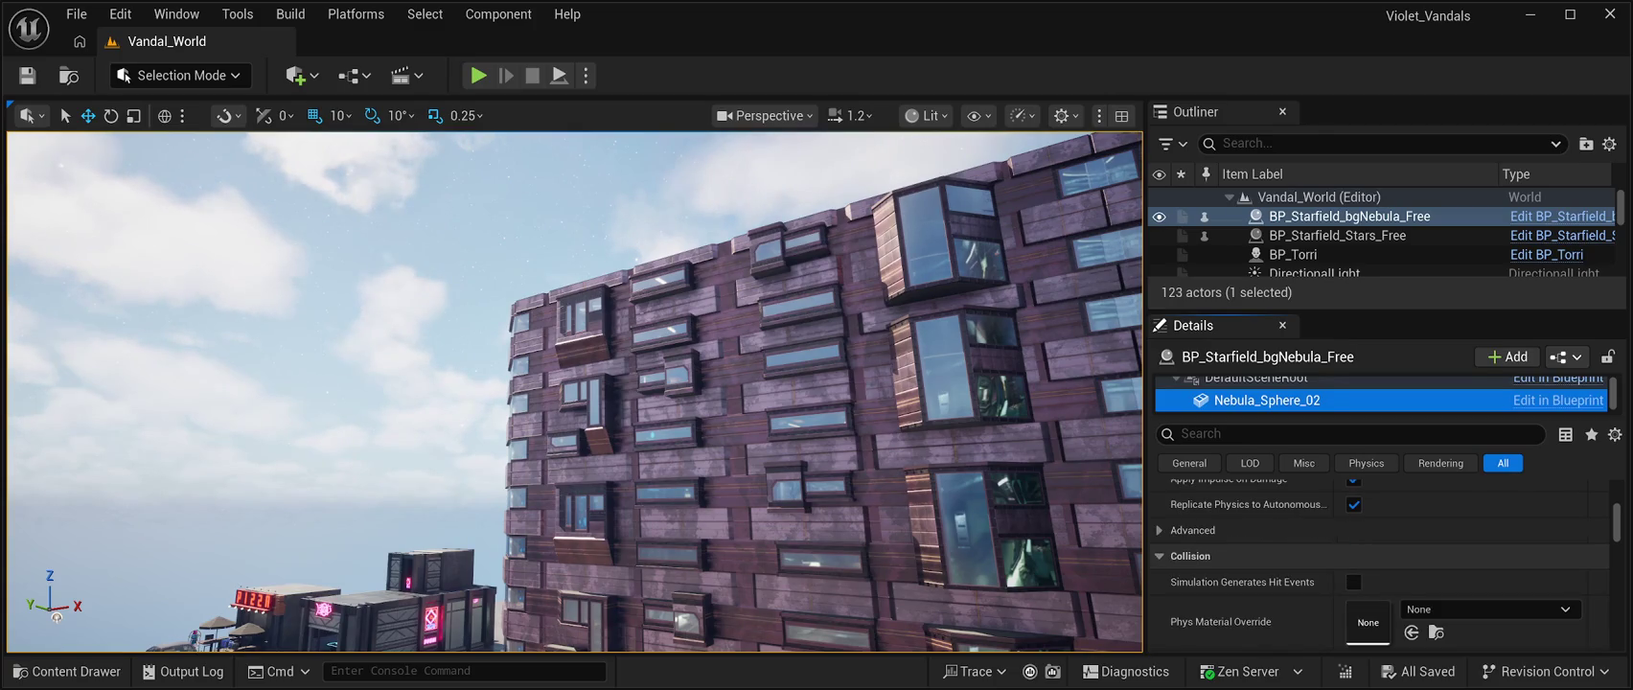
{"action": "scroll", "coordinate": [1380, 565], "scroll_direction": "down", "scroll_amount": 1}
{"action": "left_click", "coordinate": [1159, 499]}
Turn off Cast Shadow for Nebula_Sphere_02 under Lighting
{"action": "scroll", "coordinate": [1380, 569], "scroll_direction": "down", "scroll_amount": 9}
{"action": "scroll", "coordinate": [1379, 569], "scroll_direction": "down", "scroll_amount": 6}
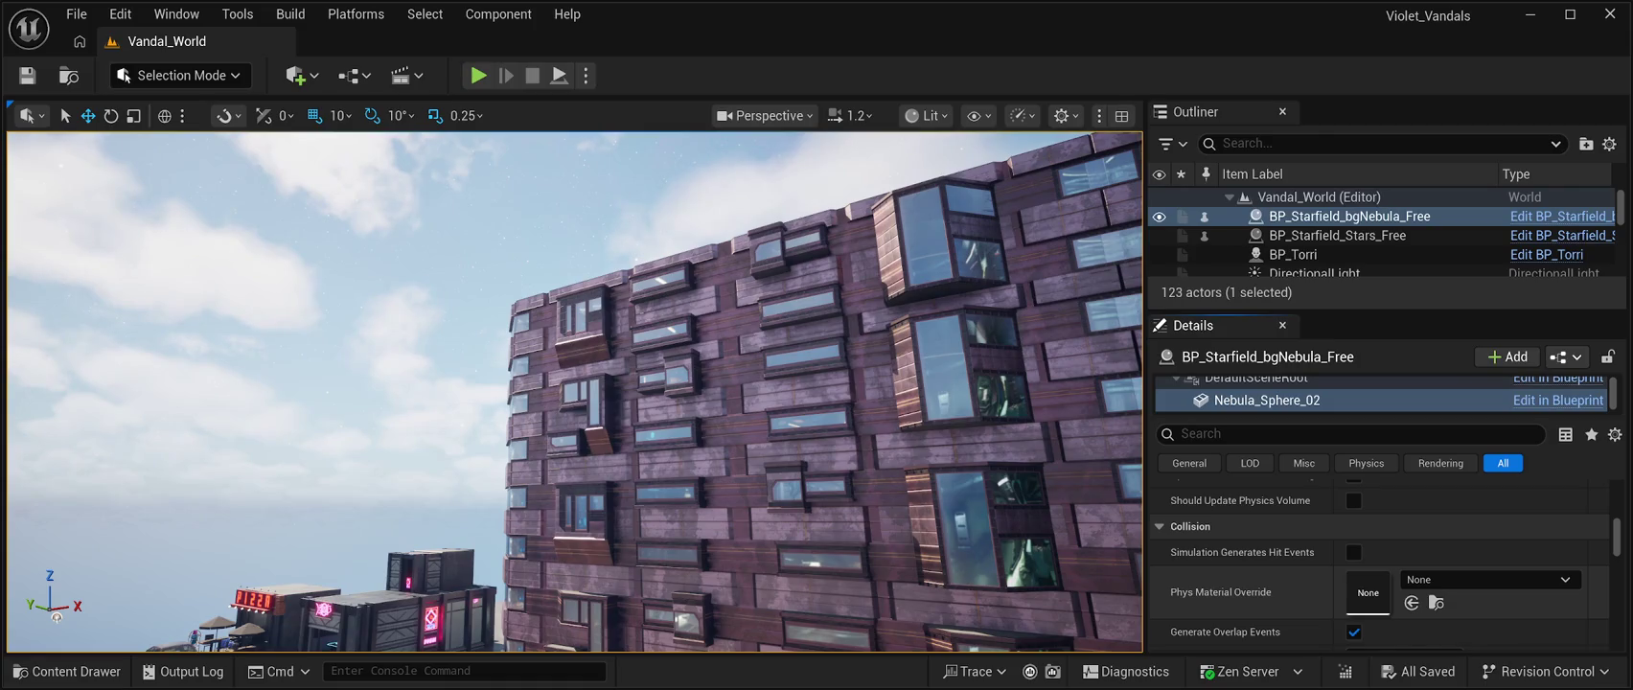
{"action": "scroll", "coordinate": [1380, 567], "scroll_direction": "down", "scroll_amount": 3}
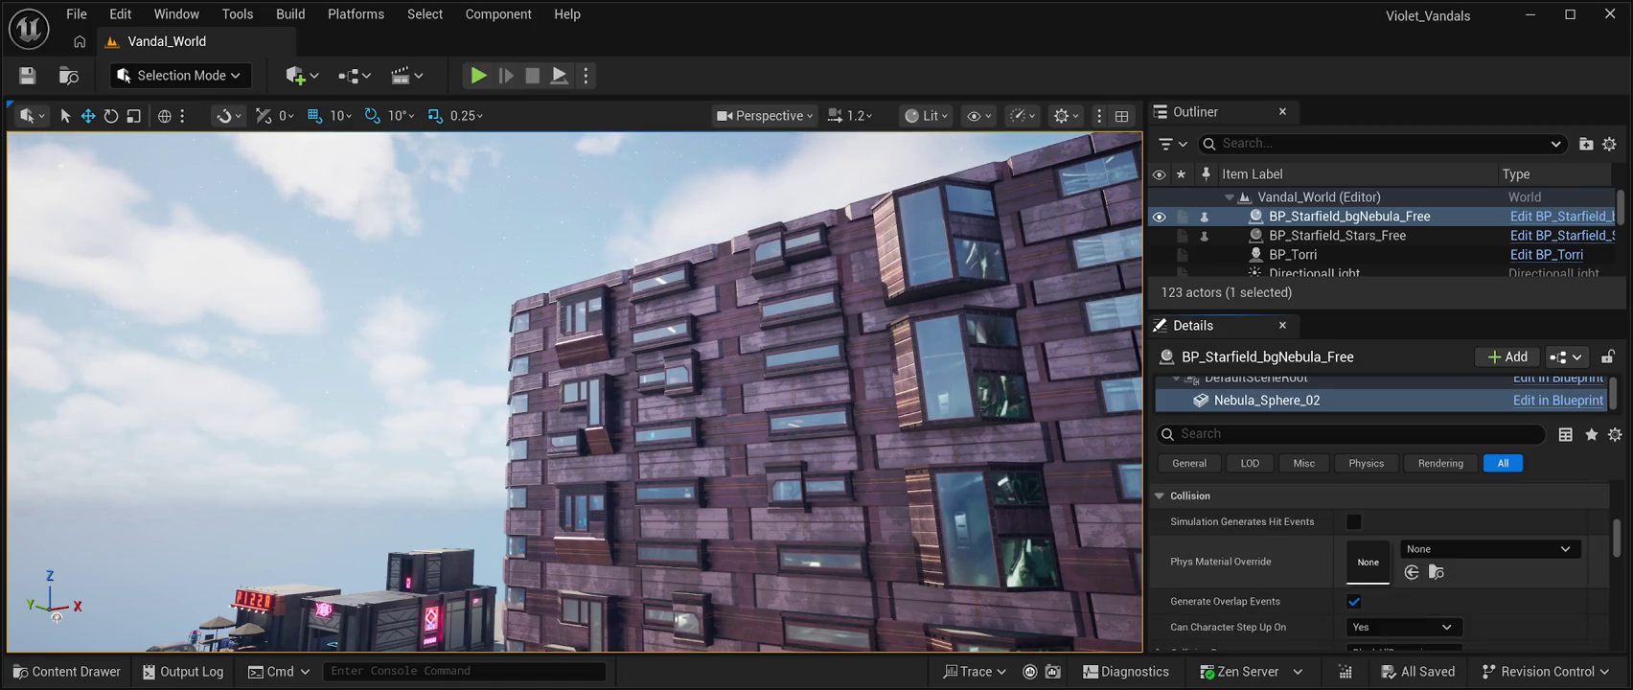
{"action": "scroll", "coordinate": [1380, 562], "scroll_direction": "down", "scroll_amount": 2}
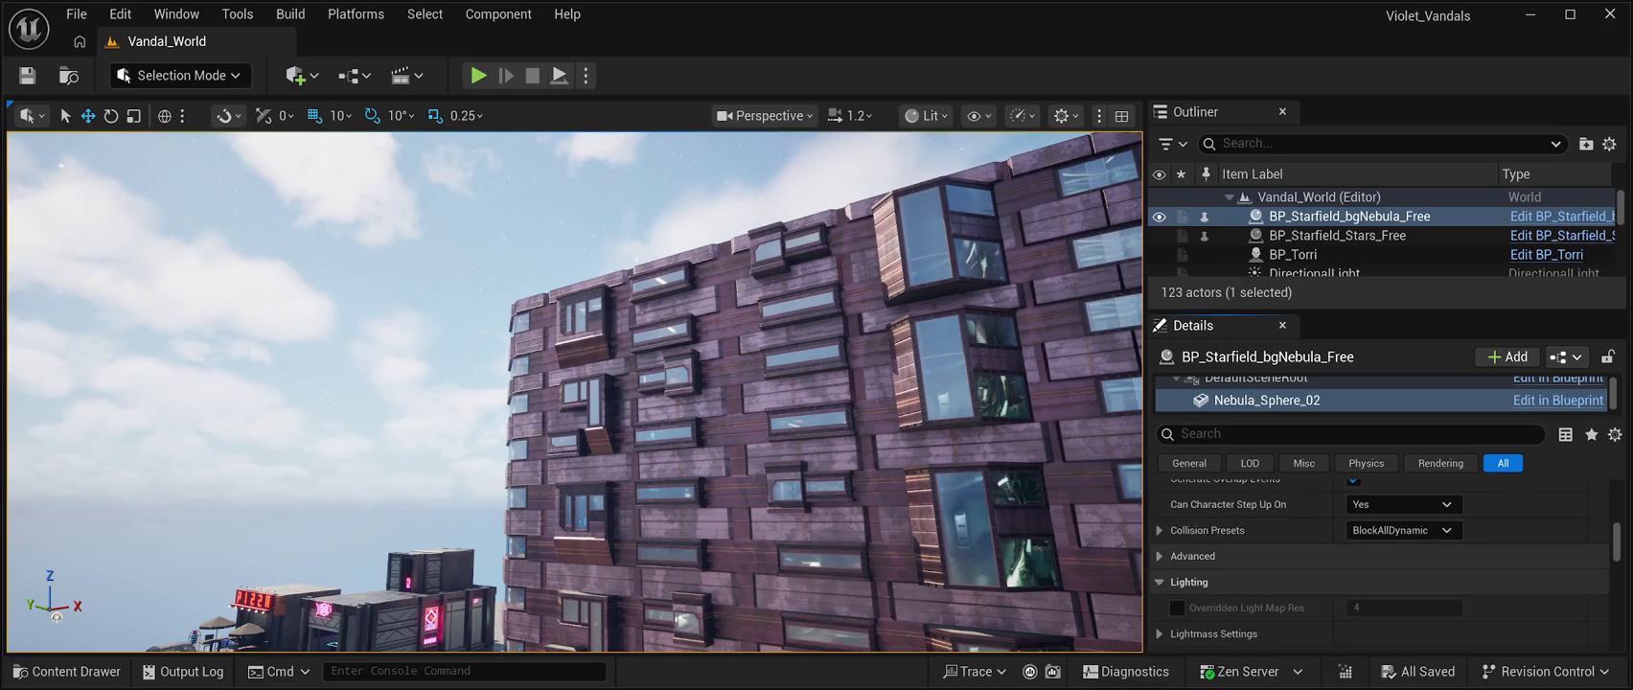
{"action": "scroll", "coordinate": [1379, 565], "scroll_direction": "down", "scroll_amount": 2}
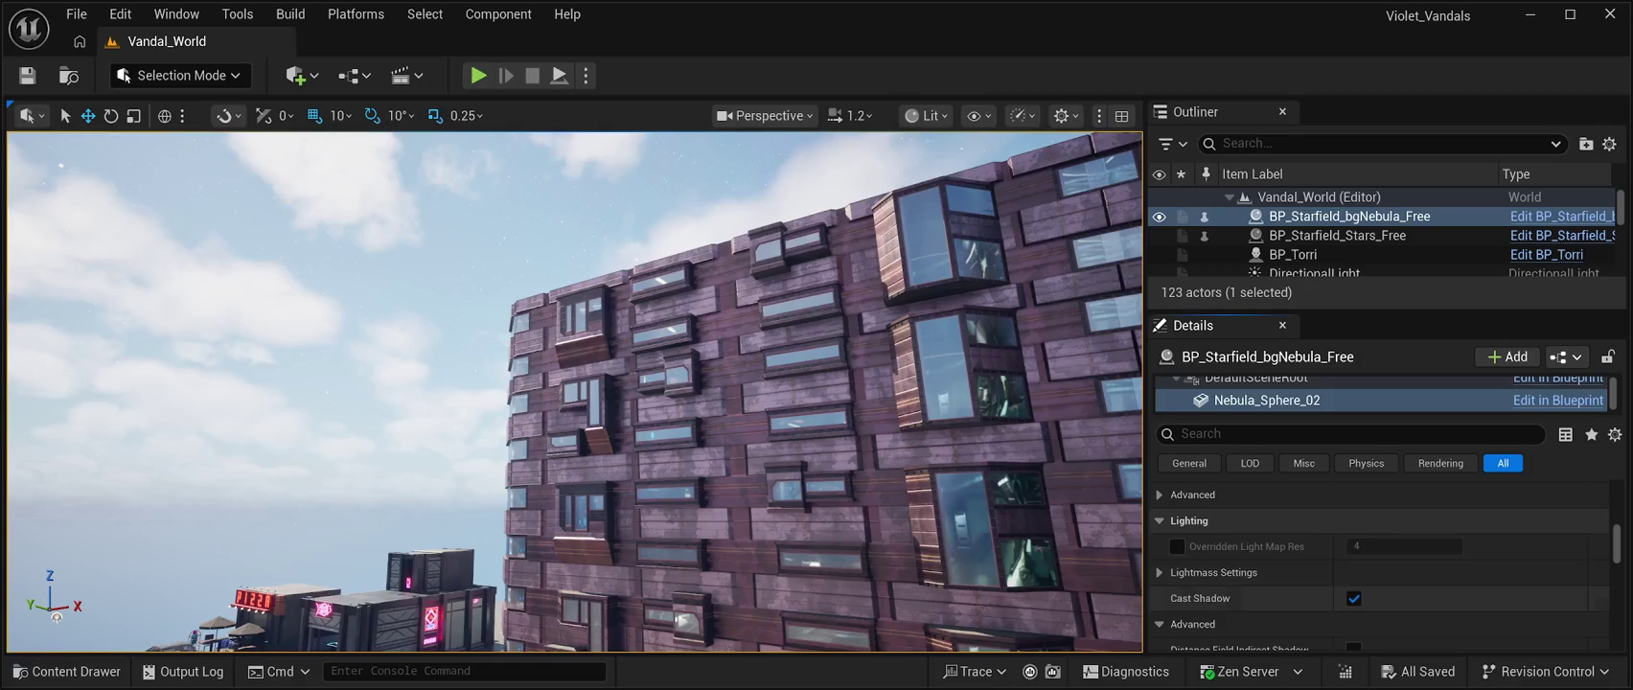
{"action": "scroll", "coordinate": [1380, 575], "scroll_direction": "down", "scroll_amount": 2}
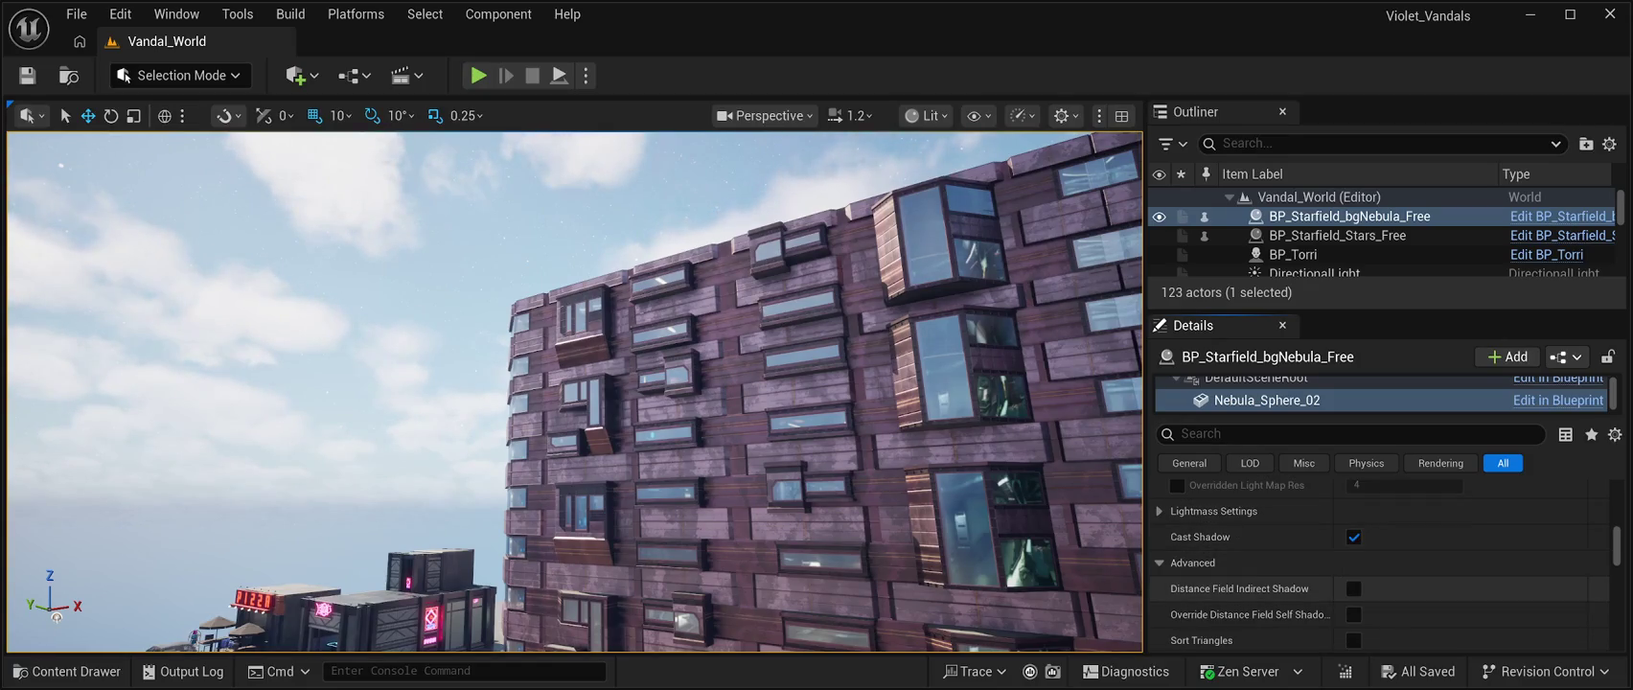
{"action": "left_click", "coordinate": [1353, 537]}
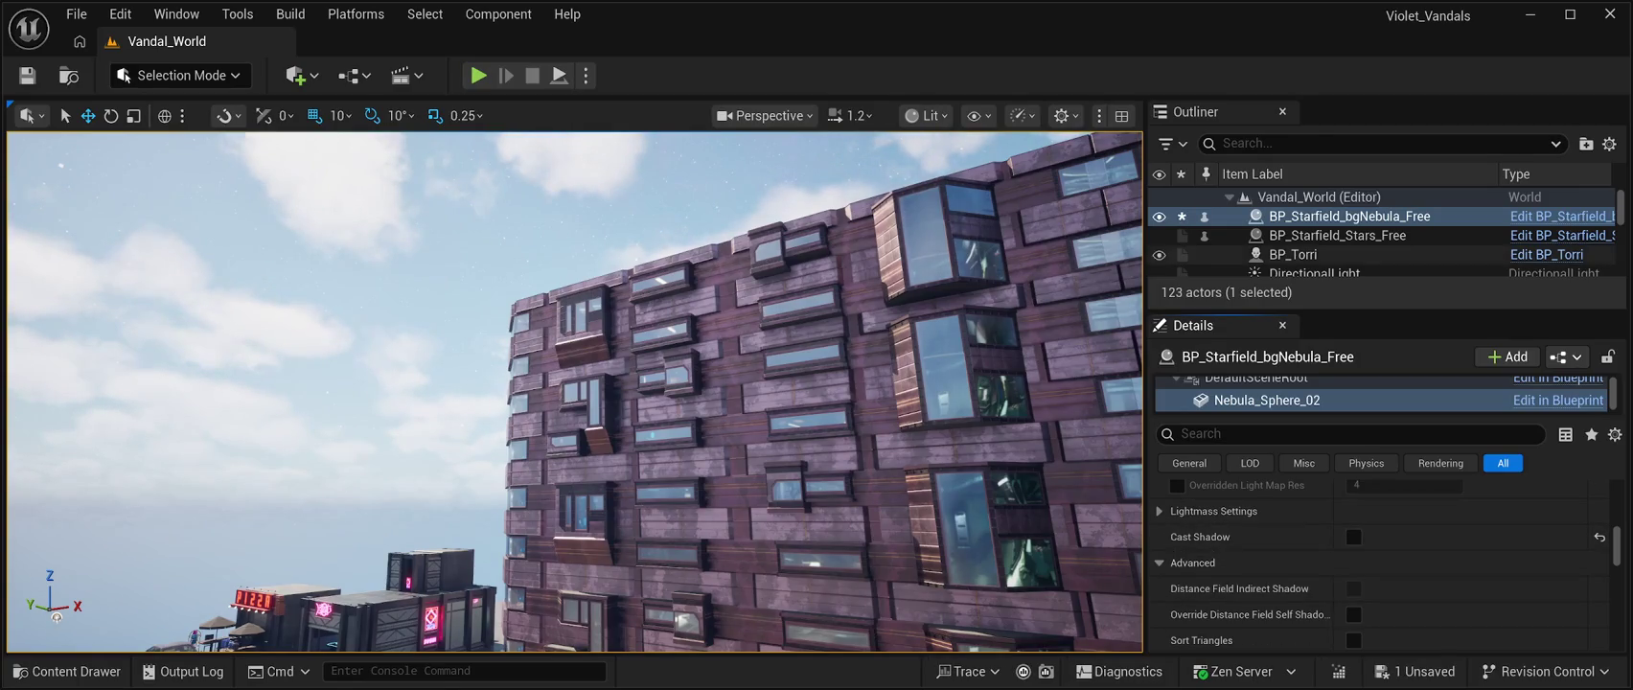
Save the level and start play to view the purple nebula sky
{"action": "left_click", "coordinate": [27, 75]}
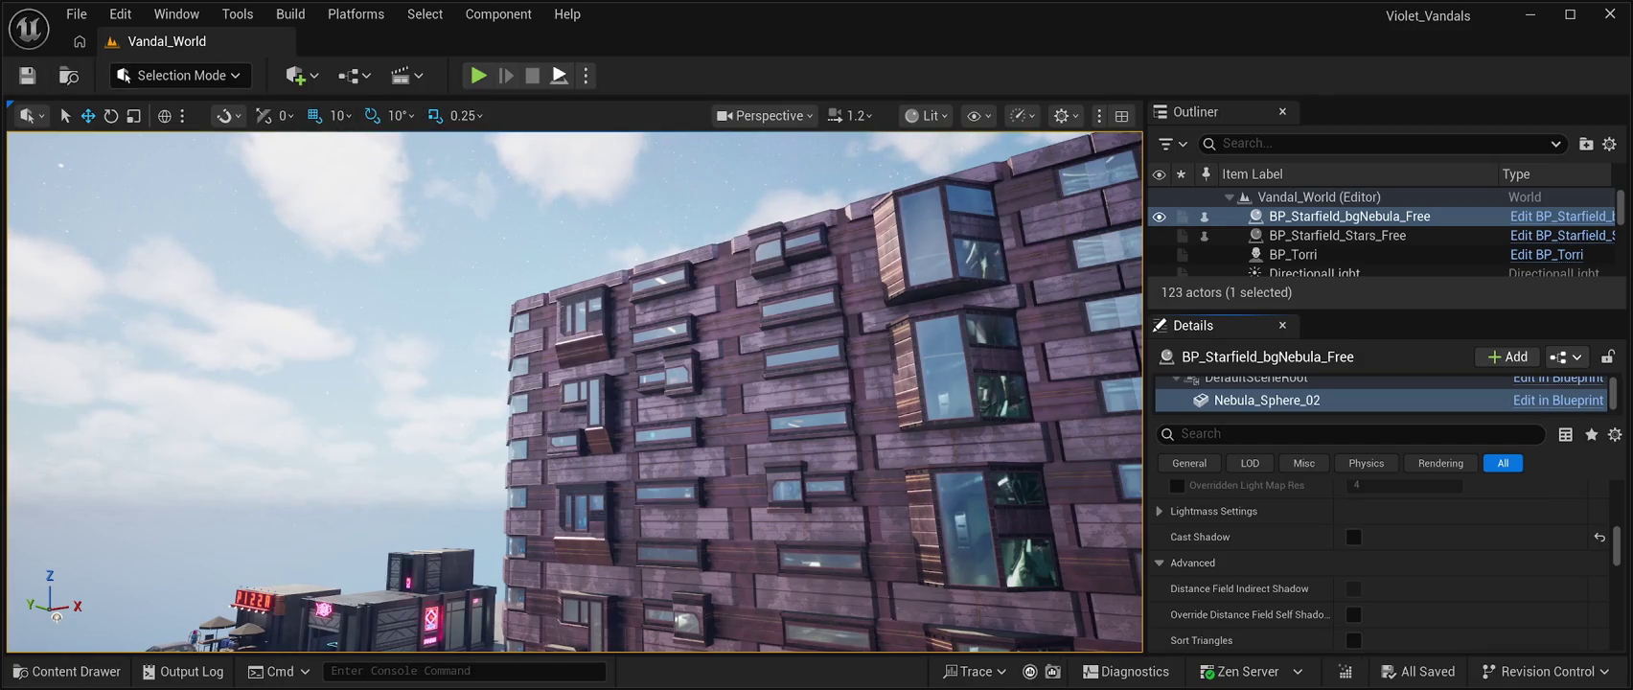
{"action": "left_click", "coordinate": [477, 75]}
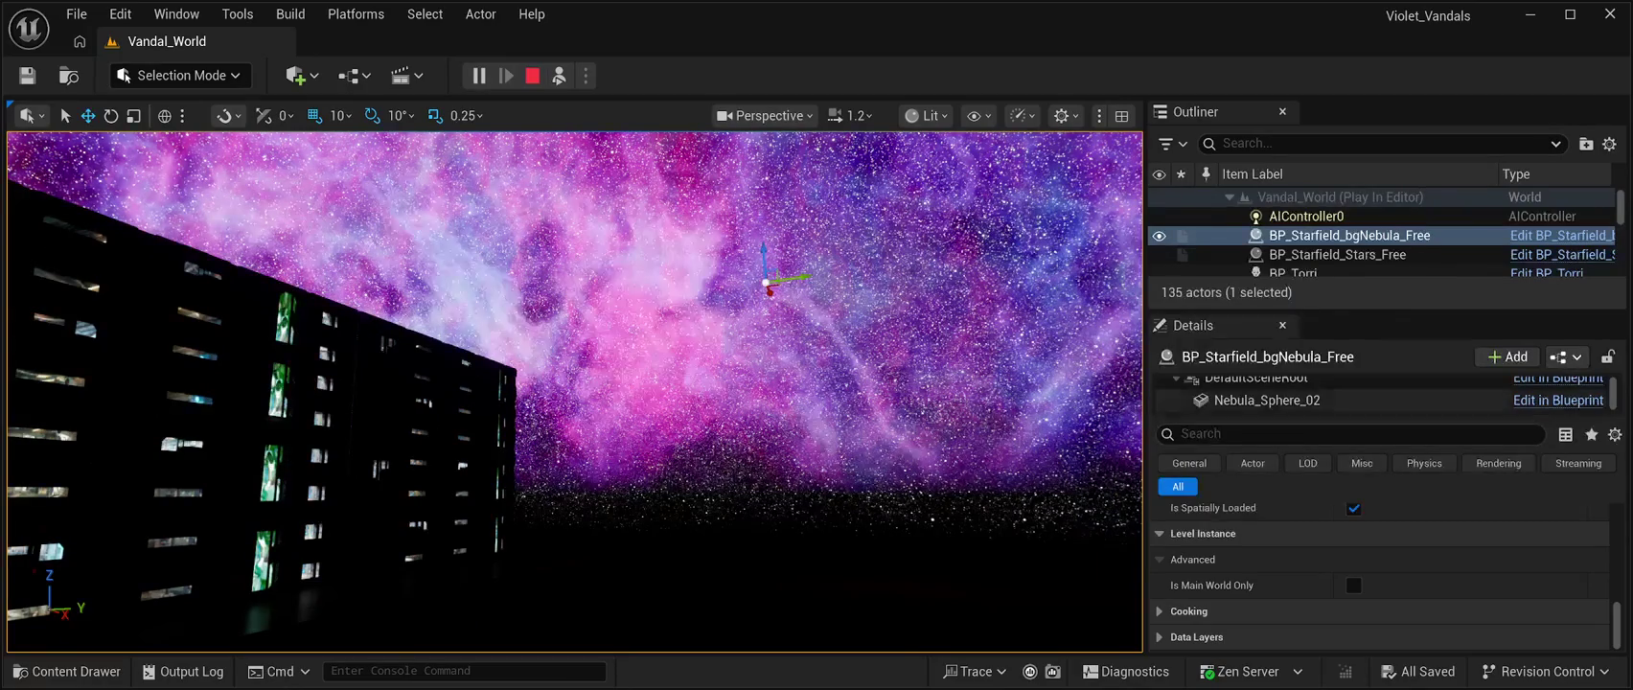
{"action": "scroll", "coordinate": [1352, 493], "scroll_direction": "down", "scroll_amount": 5}
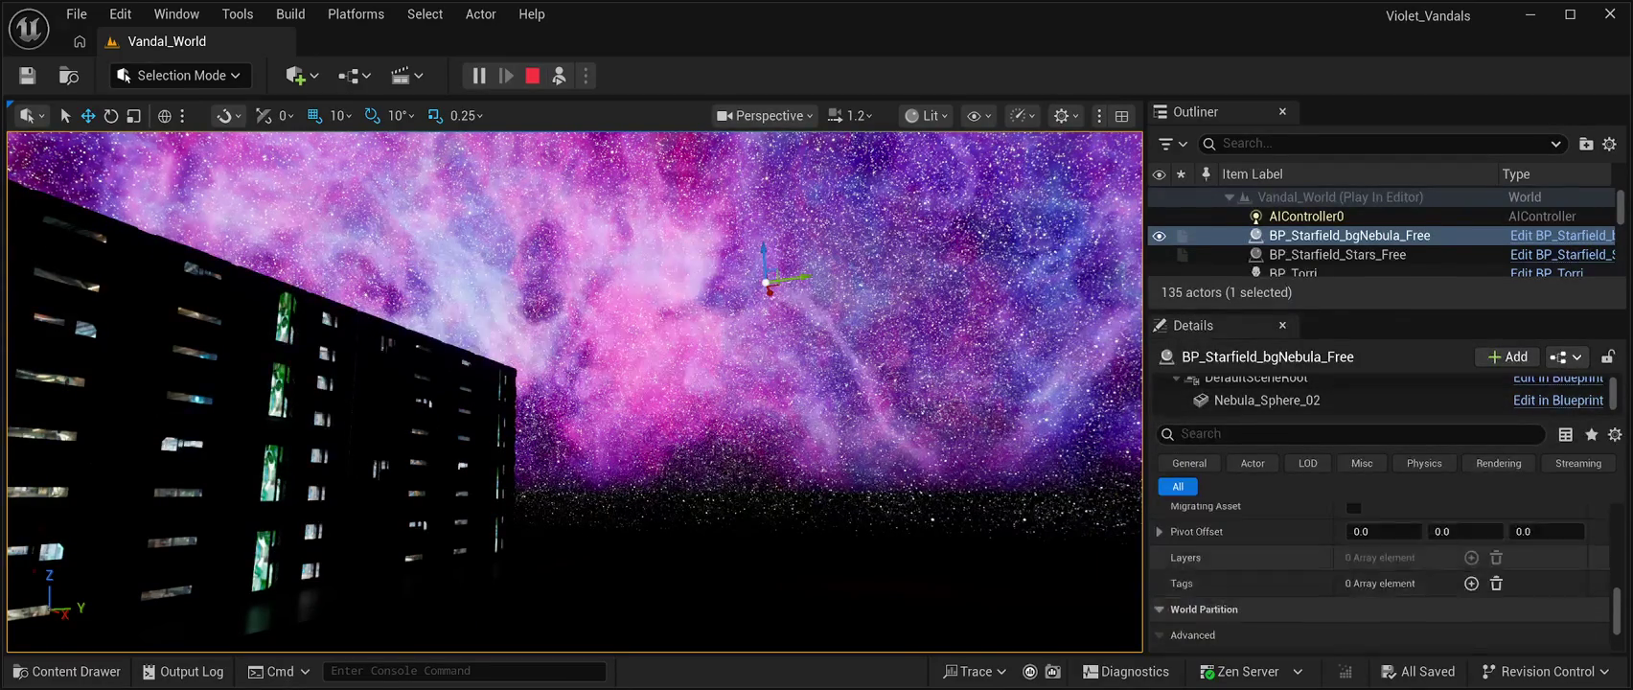
{"action": "scroll", "coordinate": [1352, 492], "scroll_direction": "up", "scroll_amount": 5}
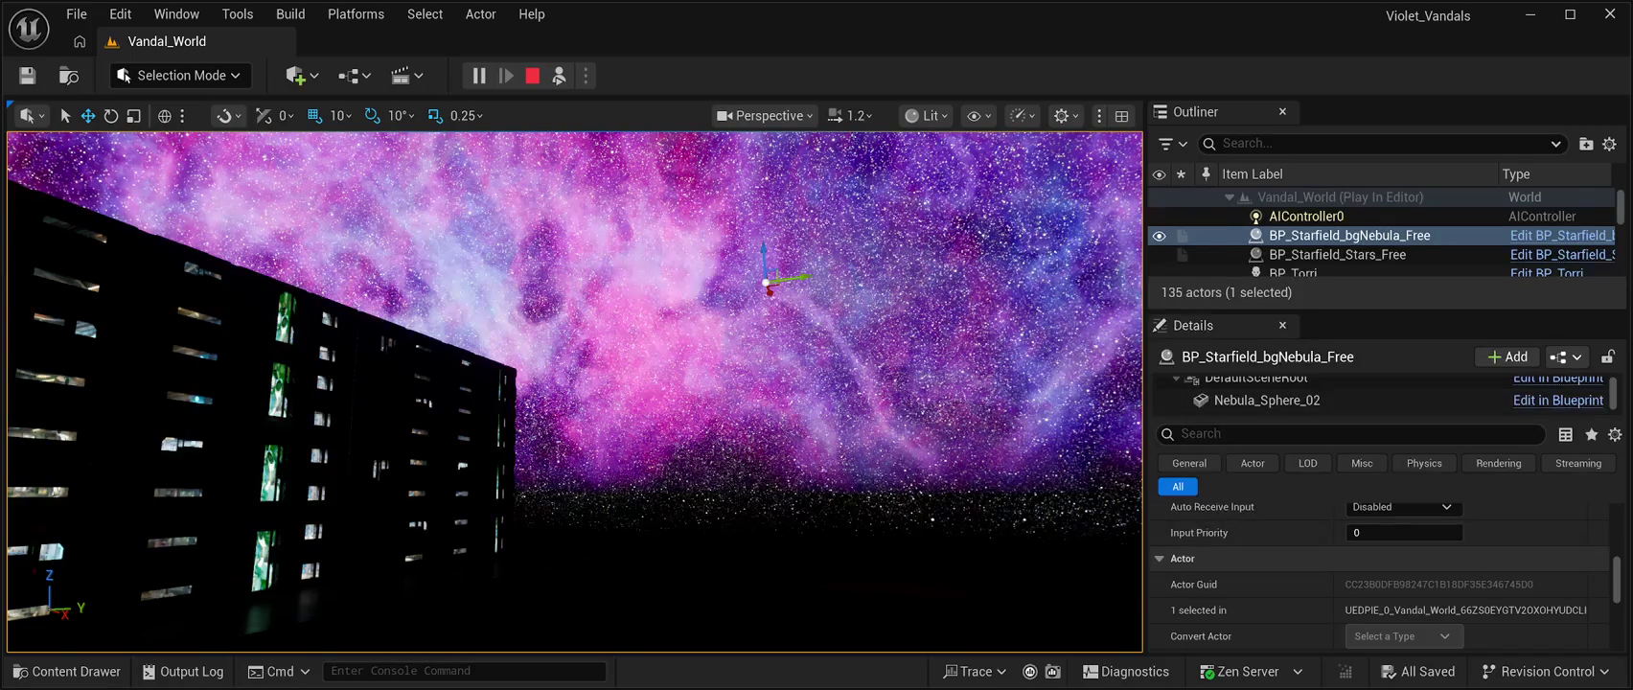
Stop the play session and expand the actor's Advanced options in Details
{"action": "left_click", "coordinate": [532, 75]}
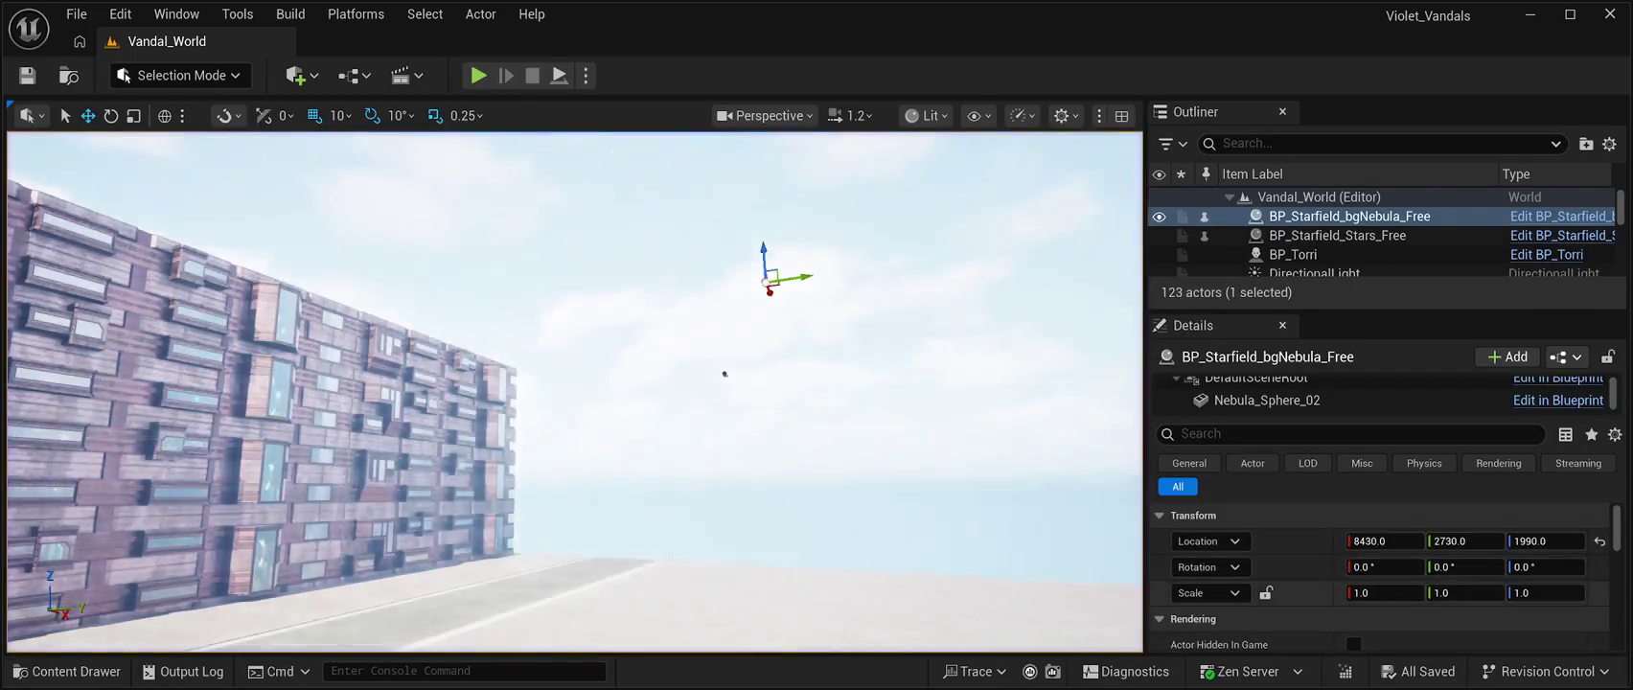
{"action": "scroll", "coordinate": [1380, 574], "scroll_direction": "down", "scroll_amount": 5}
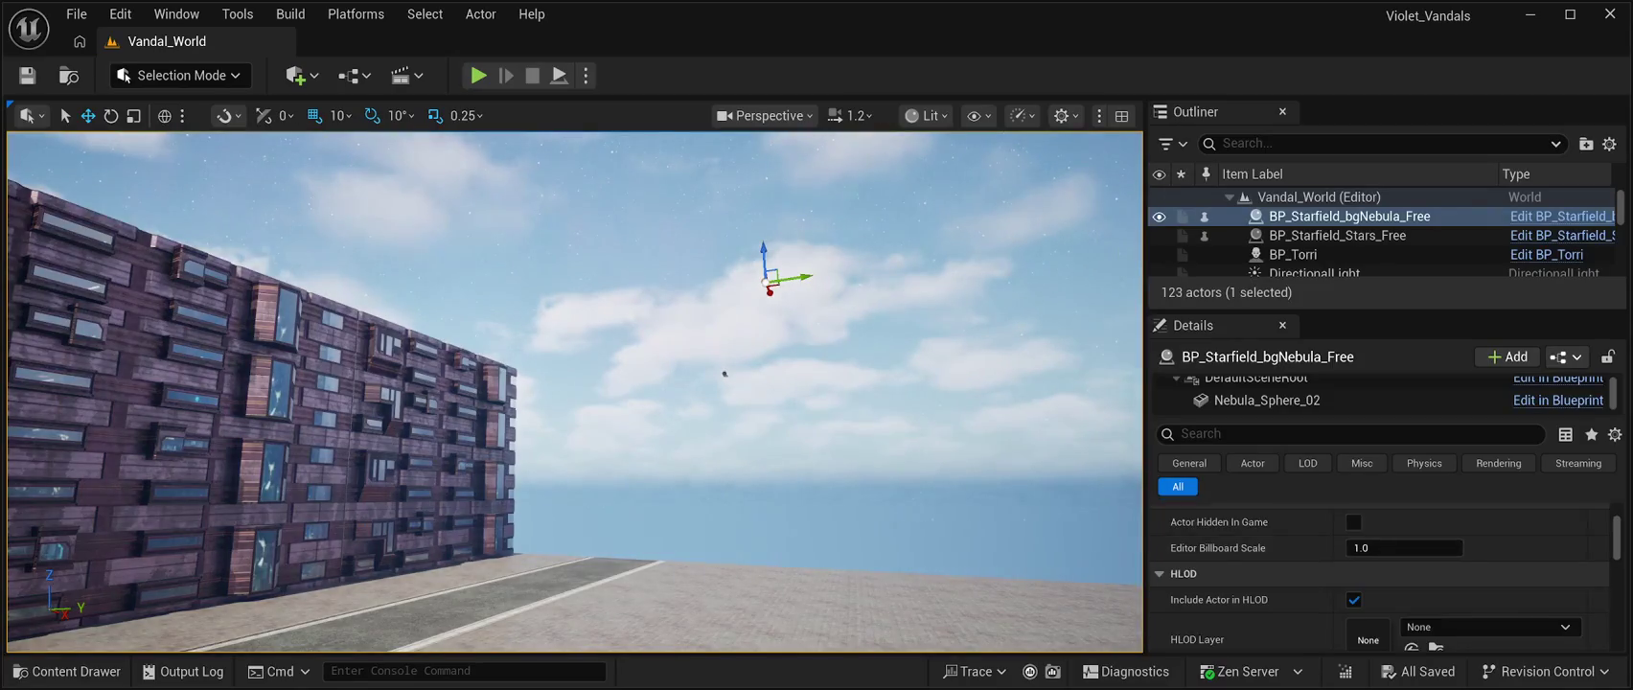
{"action": "scroll", "coordinate": [1380, 575], "scroll_direction": "down", "scroll_amount": 4}
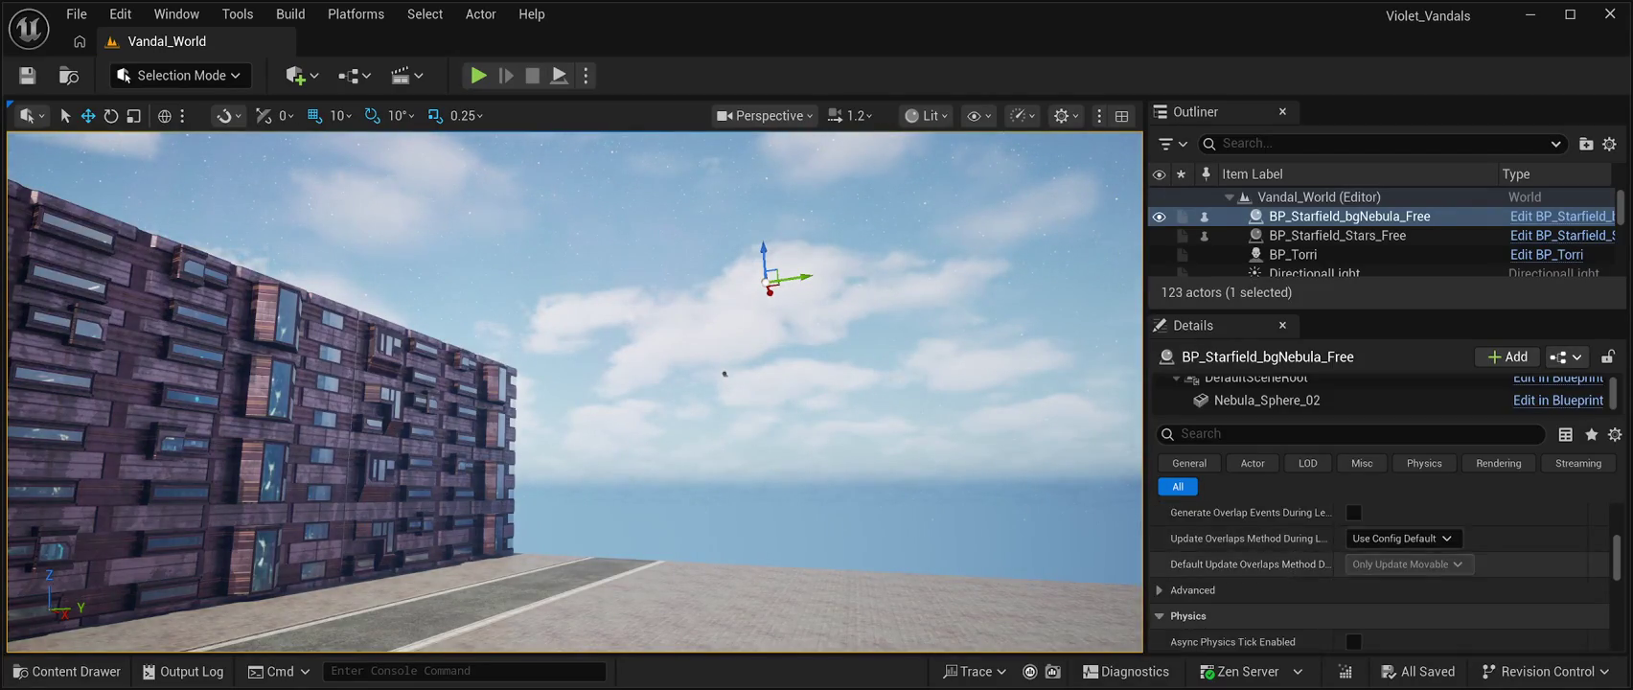
{"action": "scroll", "coordinate": [1380, 575], "scroll_direction": "down", "scroll_amount": 1}
{"action": "left_click", "coordinate": [1192, 528]}
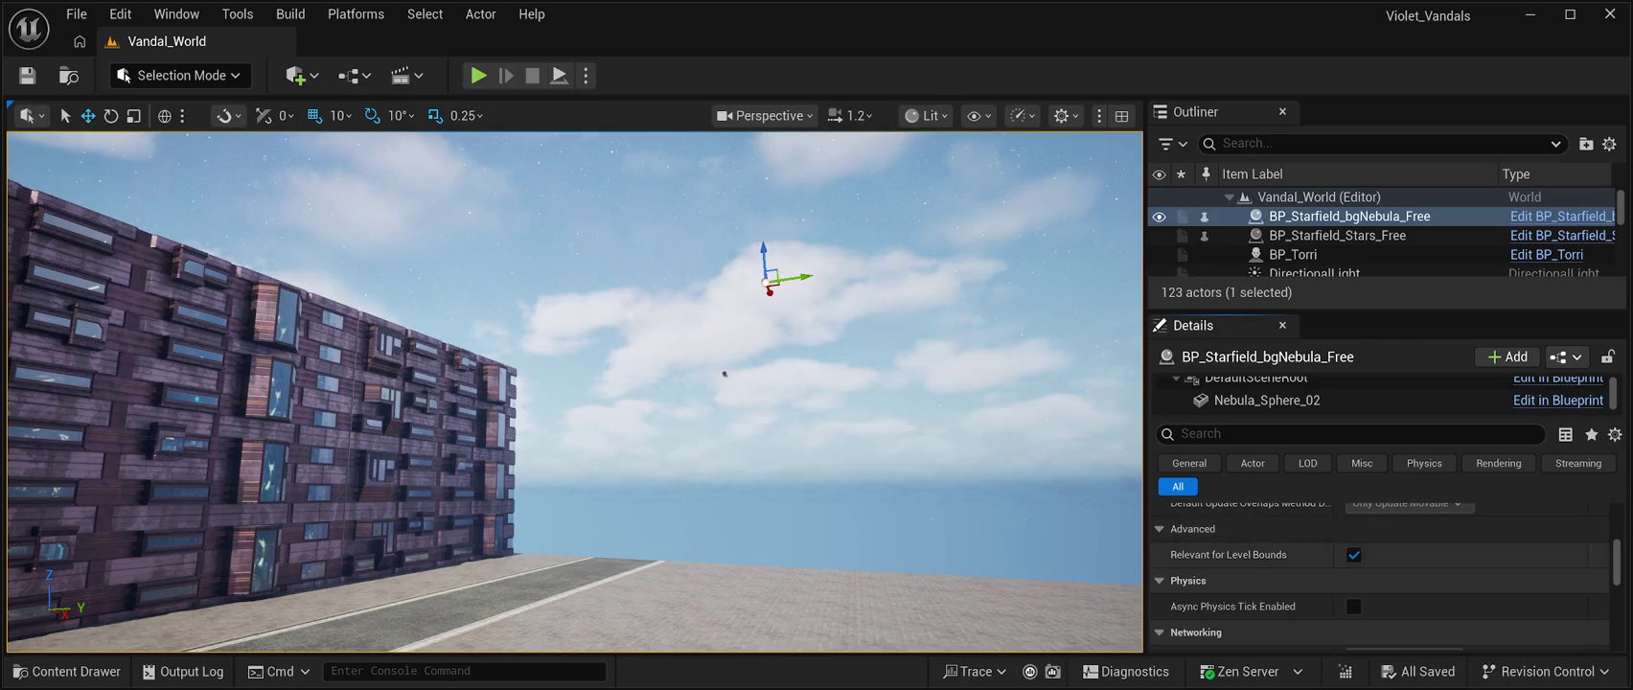
Reselect the Nebula_Sphere_02 component to show its properties again
{"action": "scroll", "coordinate": [1380, 575], "scroll_direction": "up", "scroll_amount": 5}
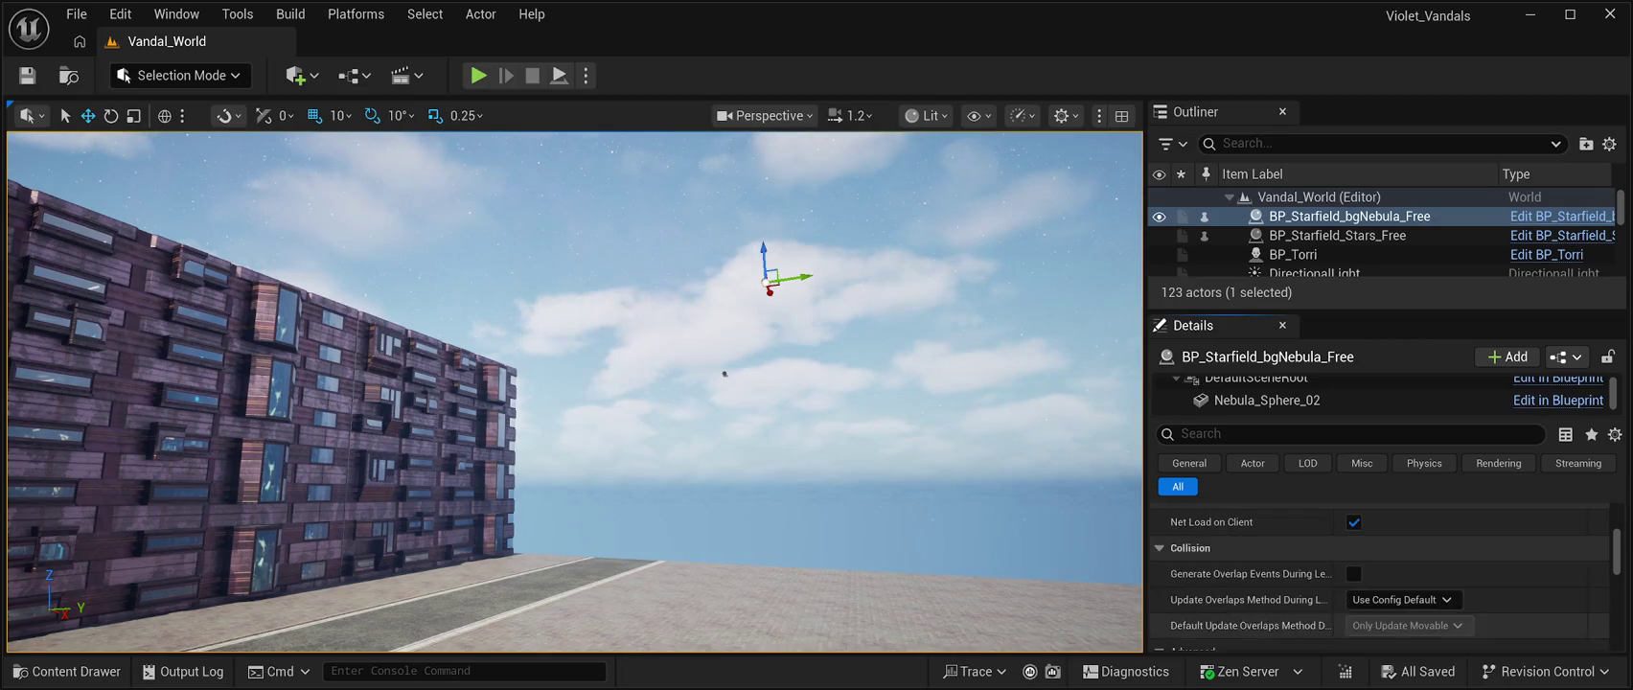
{"action": "scroll", "coordinate": [1380, 574], "scroll_direction": "up", "scroll_amount": 3}
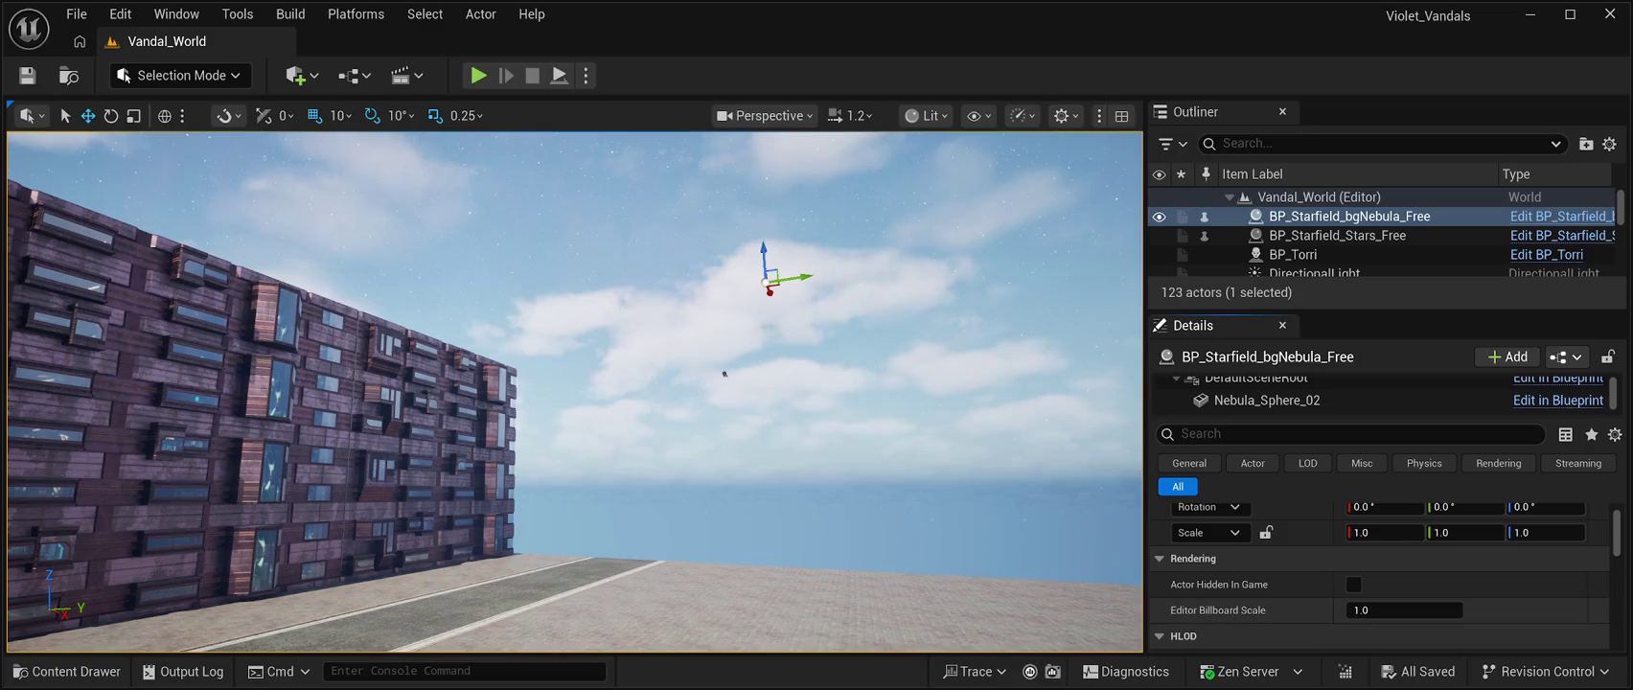
{"action": "scroll", "coordinate": [1380, 575], "scroll_direction": "up", "scroll_amount": 1}
{"action": "scroll", "coordinate": [1380, 575], "scroll_direction": "down", "scroll_amount": 3}
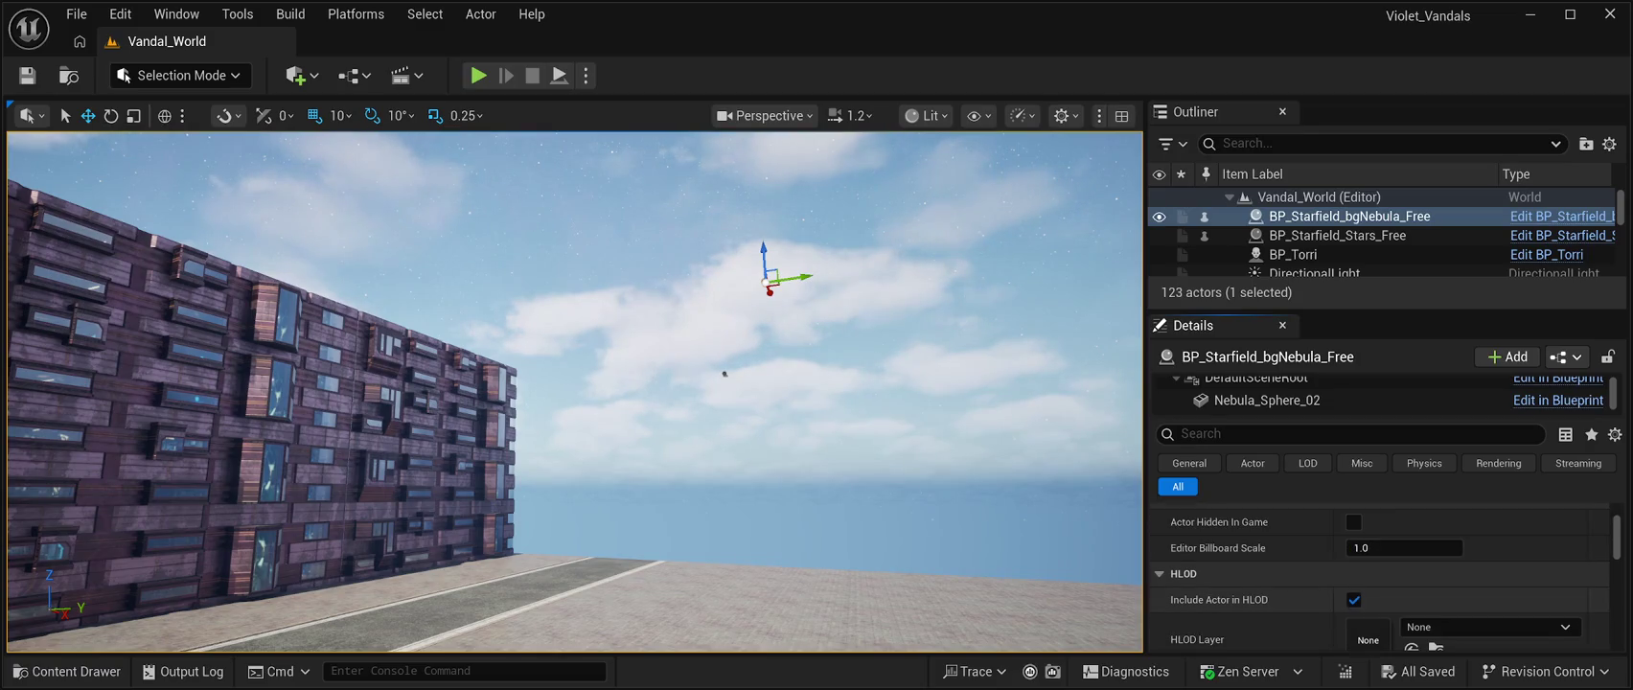
{"action": "left_click", "coordinate": [1265, 400]}
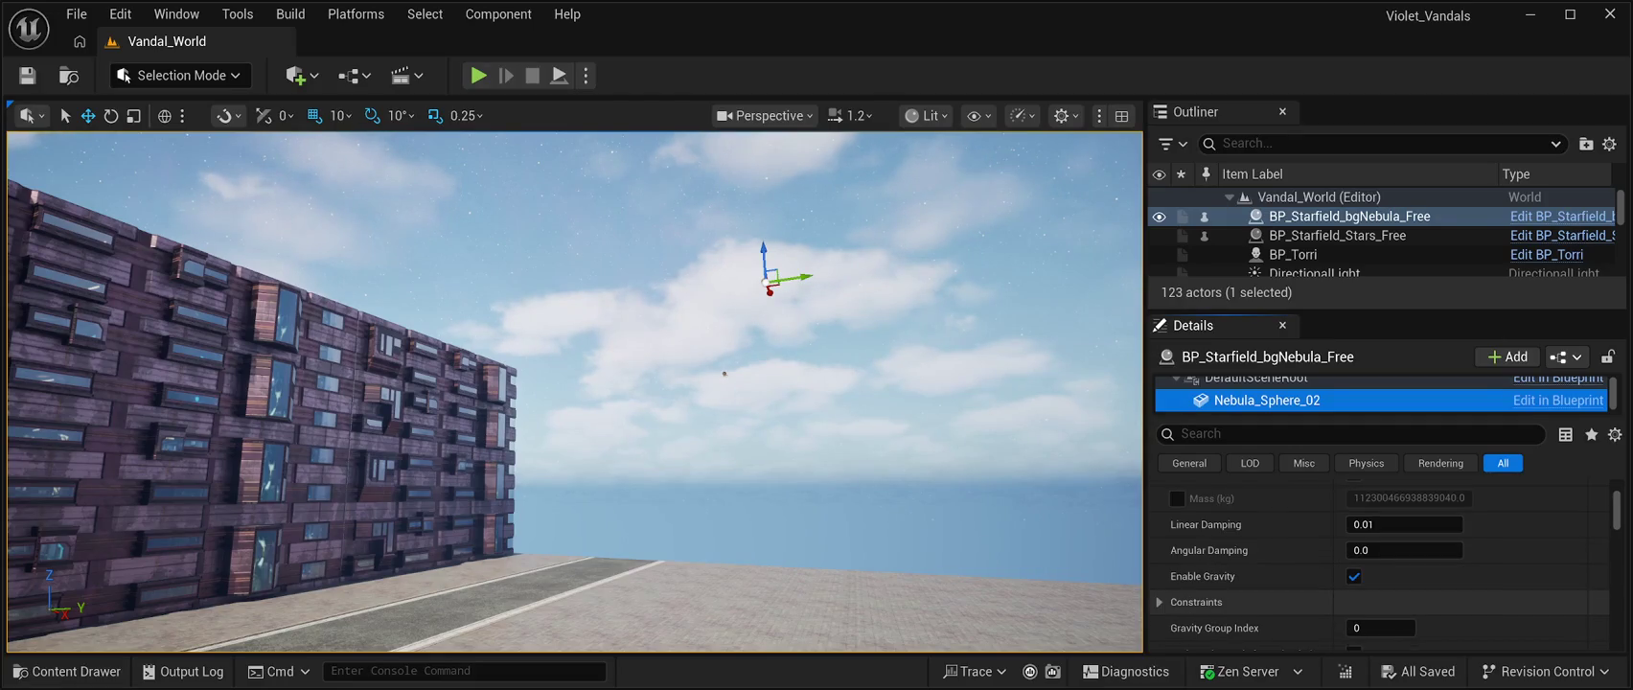
{"action": "scroll", "coordinate": [1380, 565], "scroll_direction": "down", "scroll_amount": 3}
{"action": "scroll", "coordinate": [1380, 565], "scroll_direction": "down", "scroll_amount": 1}
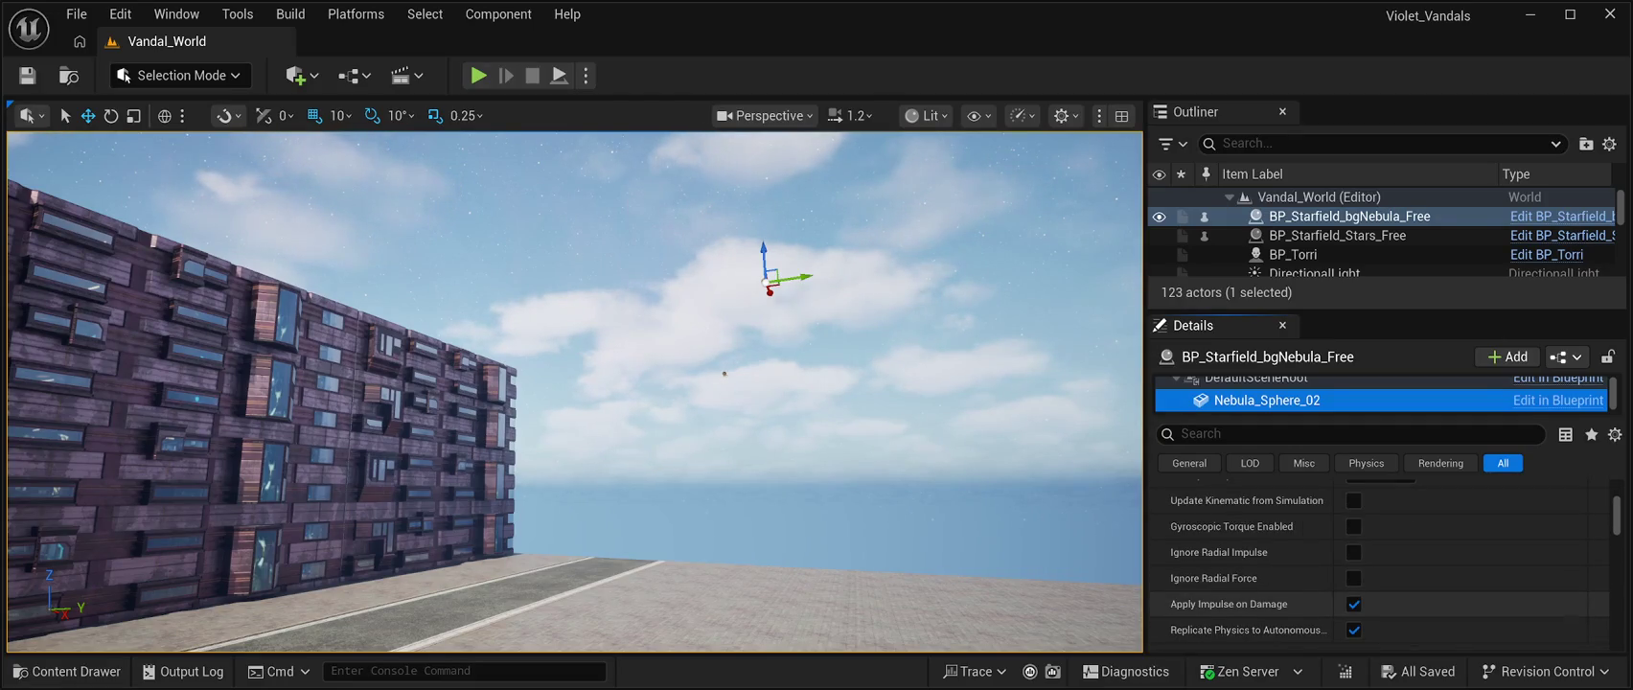
{"action": "scroll", "coordinate": [1380, 566], "scroll_direction": "down", "scroll_amount": 5}
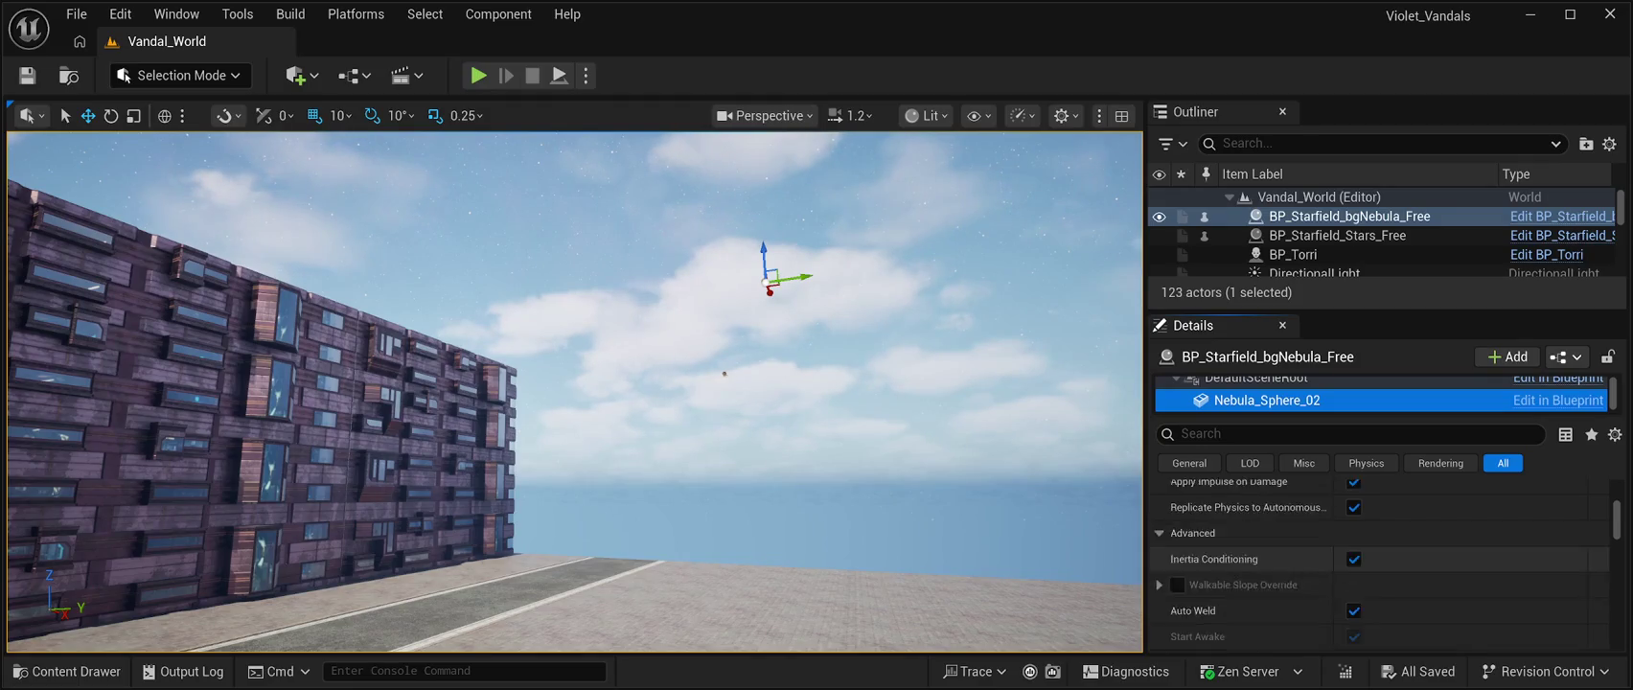
{"action": "scroll", "coordinate": [1379, 565], "scroll_direction": "down", "scroll_amount": 2}
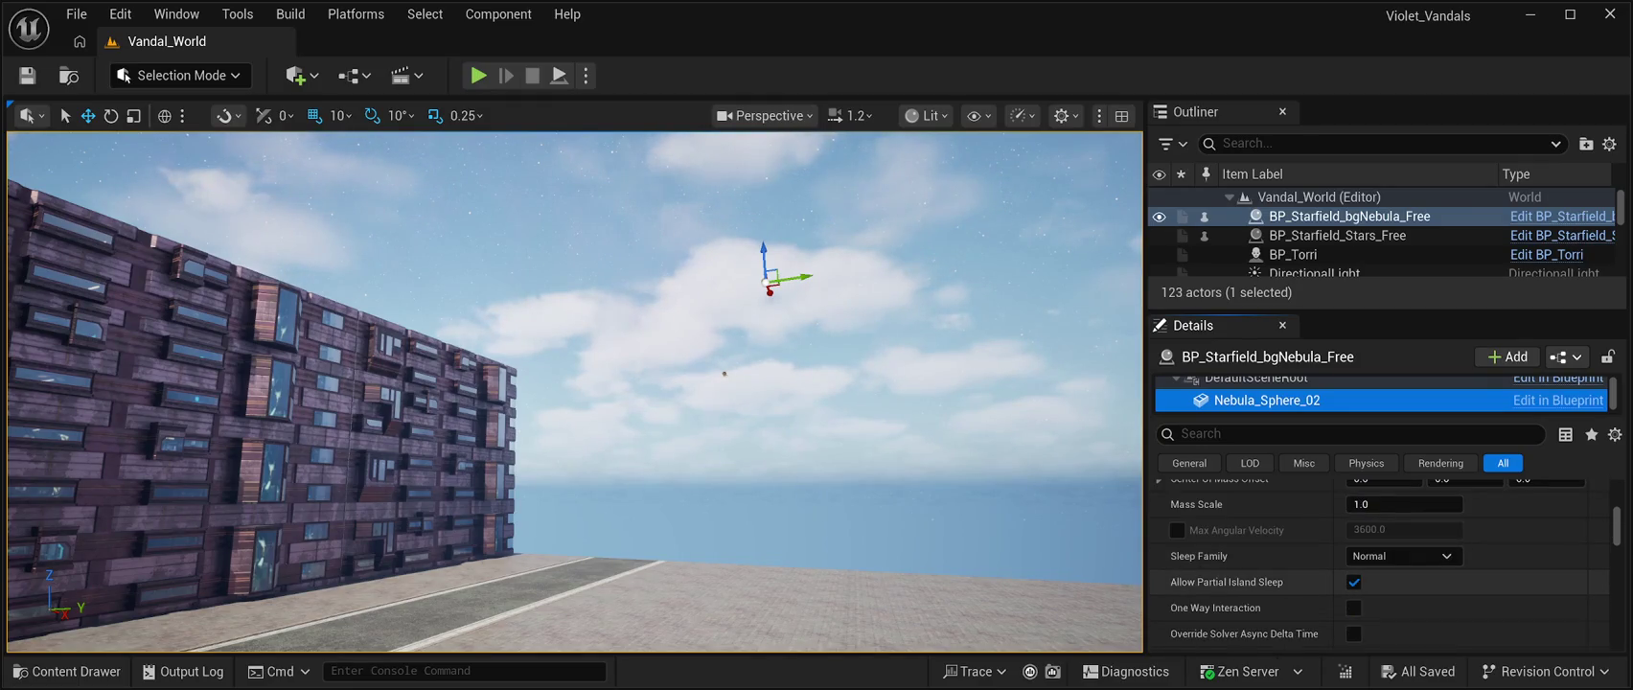
{"action": "scroll", "coordinate": [1380, 559], "scroll_direction": "down", "scroll_amount": 1}
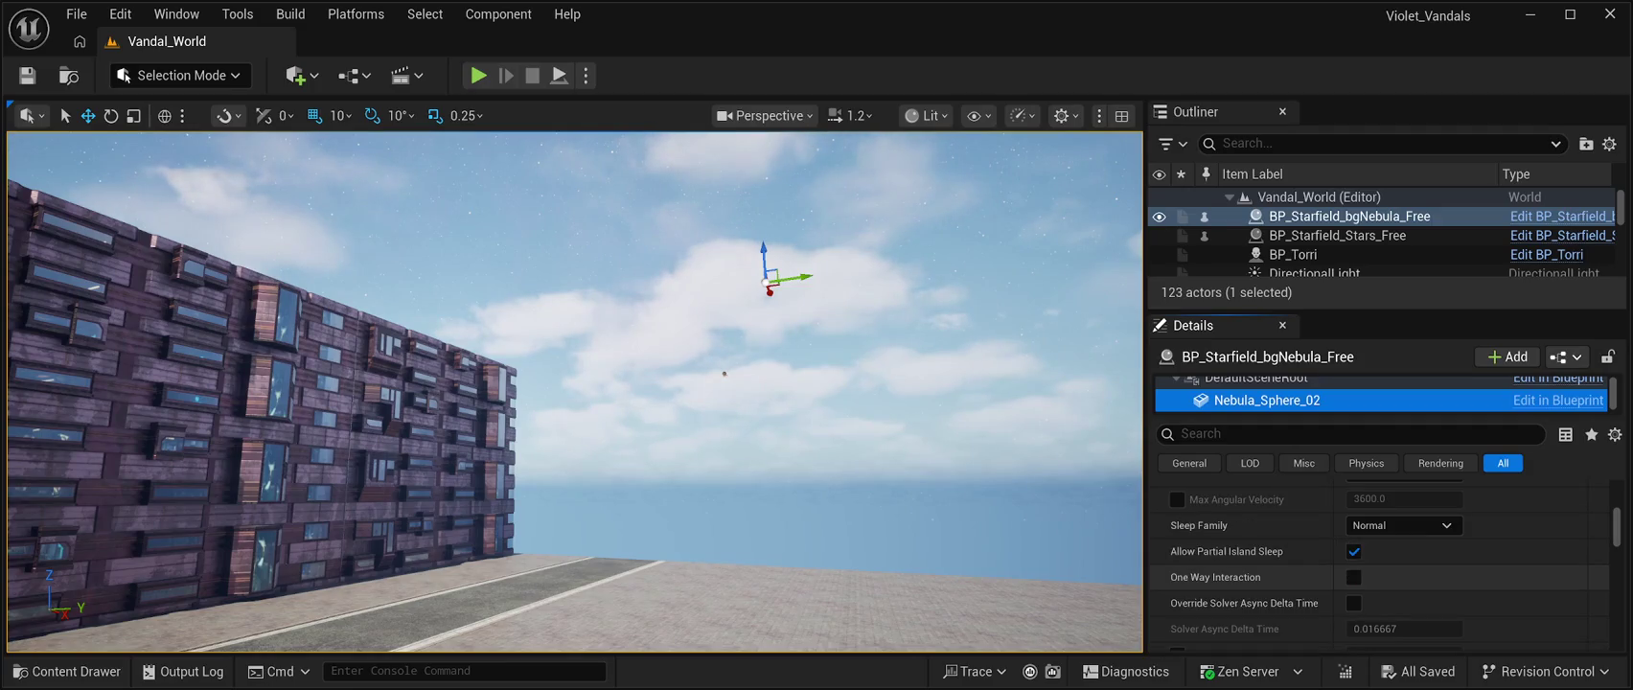
{"action": "scroll", "coordinate": [1380, 565], "scroll_direction": "up", "scroll_amount": 2}
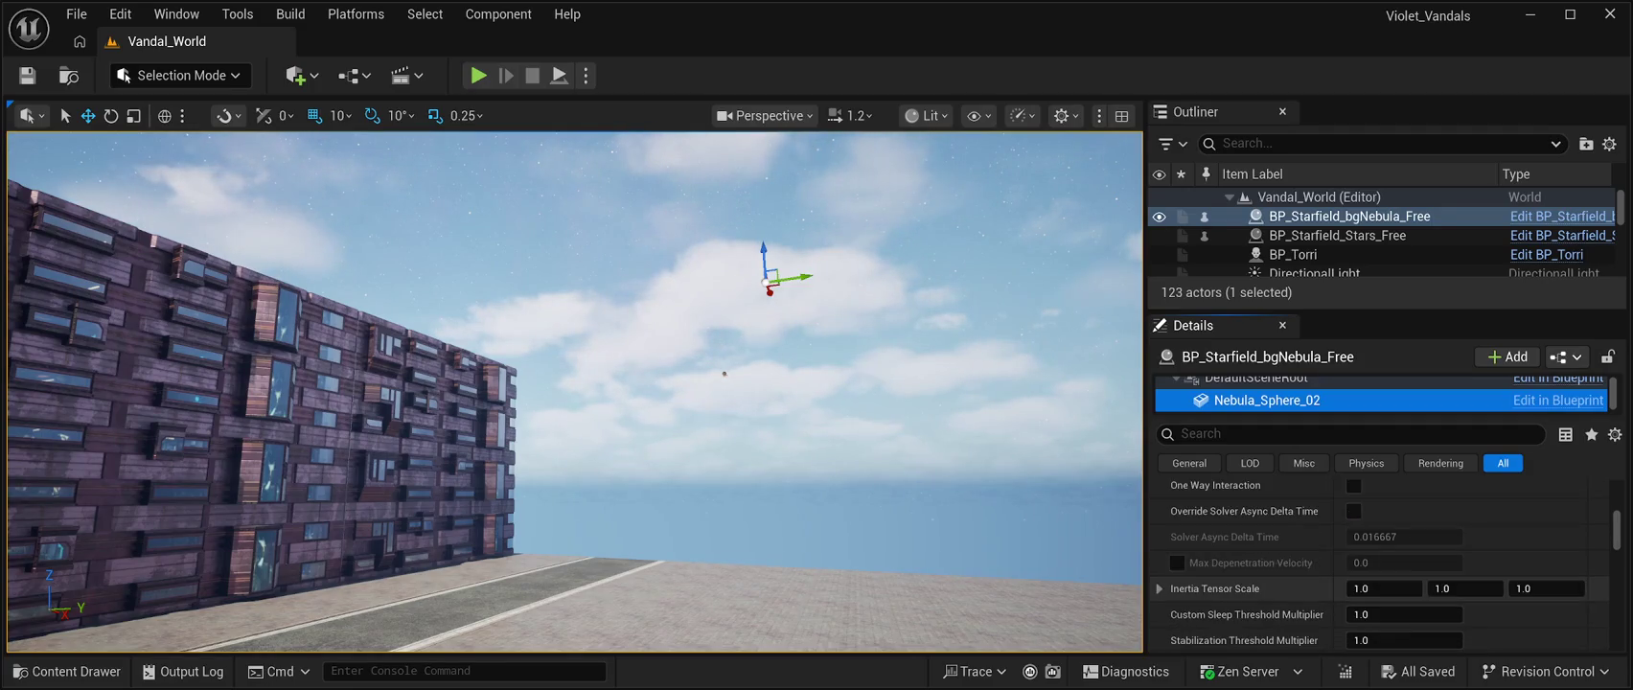
{"action": "left_click", "coordinate": [1245, 433]}
Filter Details by 'shadow', re-enable Cast Shadow on Nebula_Sphere_02, then clear the filter
{"action": "type", "text": "shadow"}
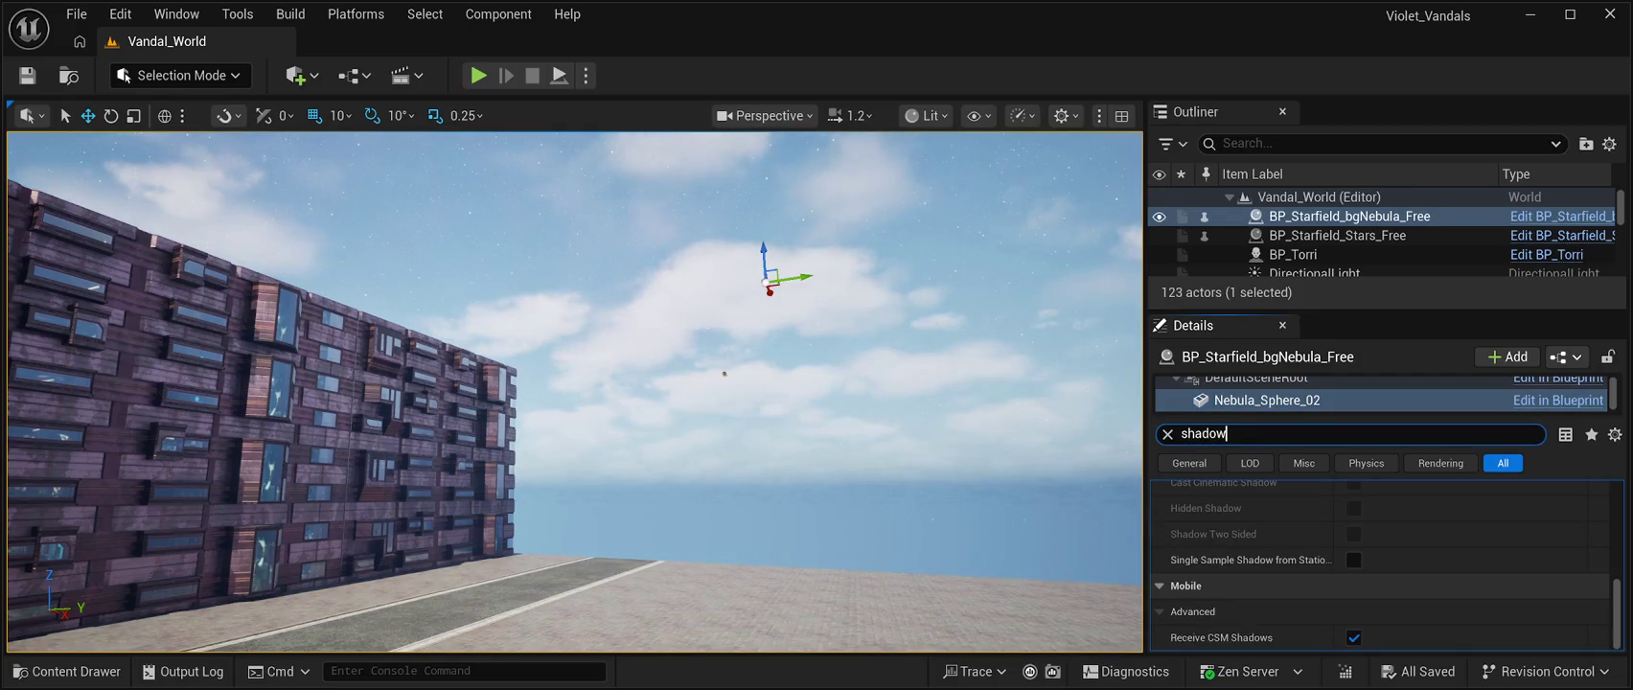
{"action": "scroll", "coordinate": [1380, 565], "scroll_direction": "up", "scroll_amount": 3}
{"action": "scroll", "coordinate": [1380, 566], "scroll_direction": "up", "scroll_amount": 3}
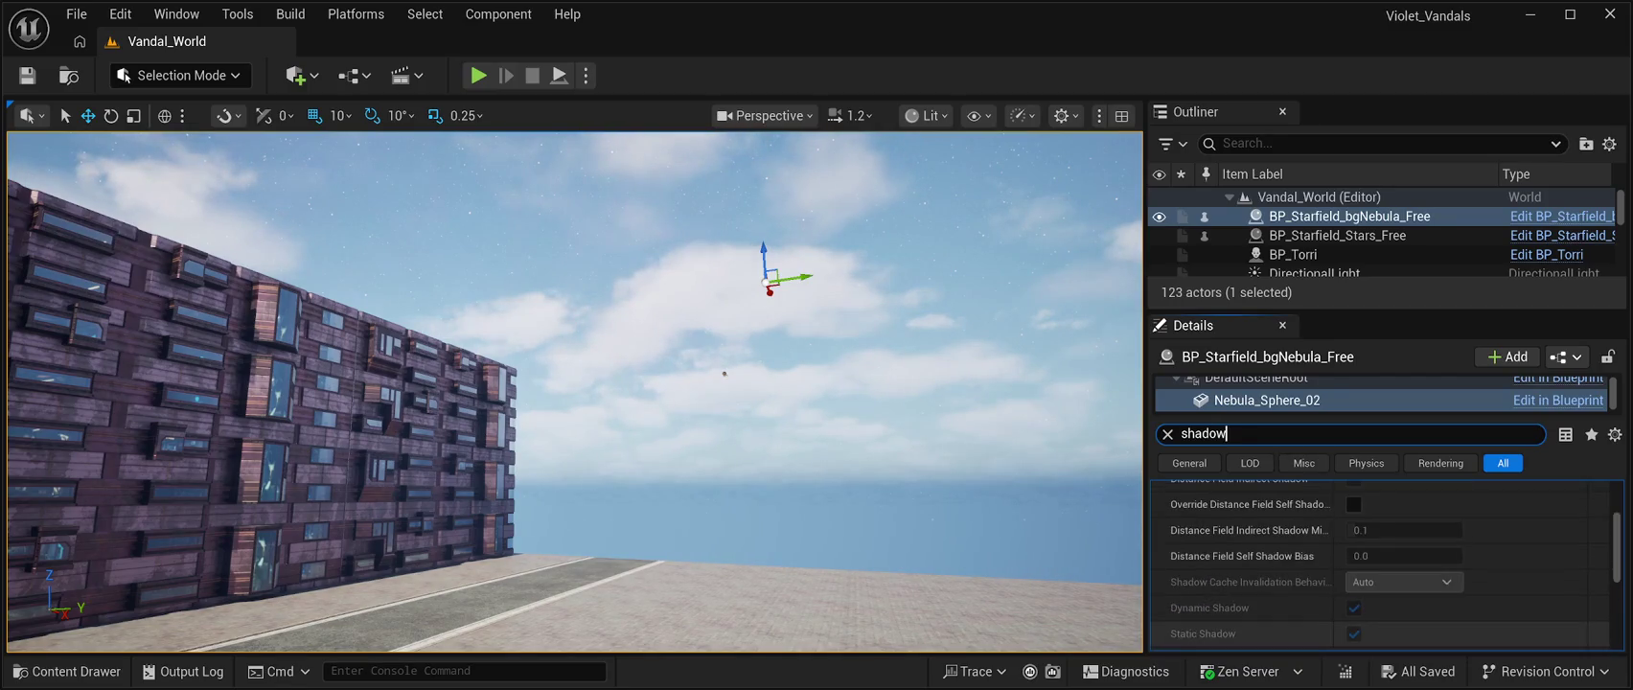
{"action": "scroll", "coordinate": [1380, 566], "scroll_direction": "up", "scroll_amount": 2}
{"action": "scroll", "coordinate": [1380, 565], "scroll_direction": "up", "scroll_amount": 2}
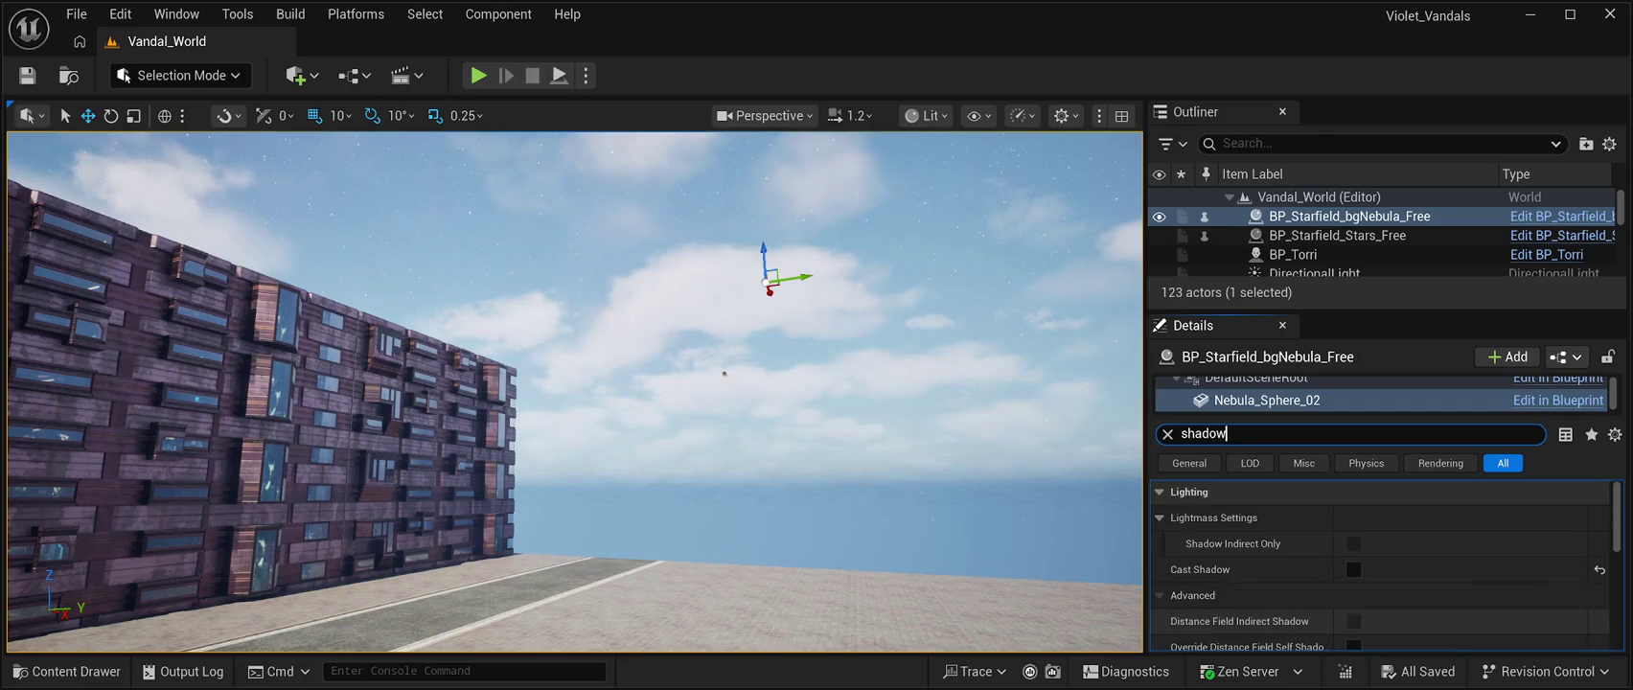
{"action": "left_click", "coordinate": [1353, 569]}
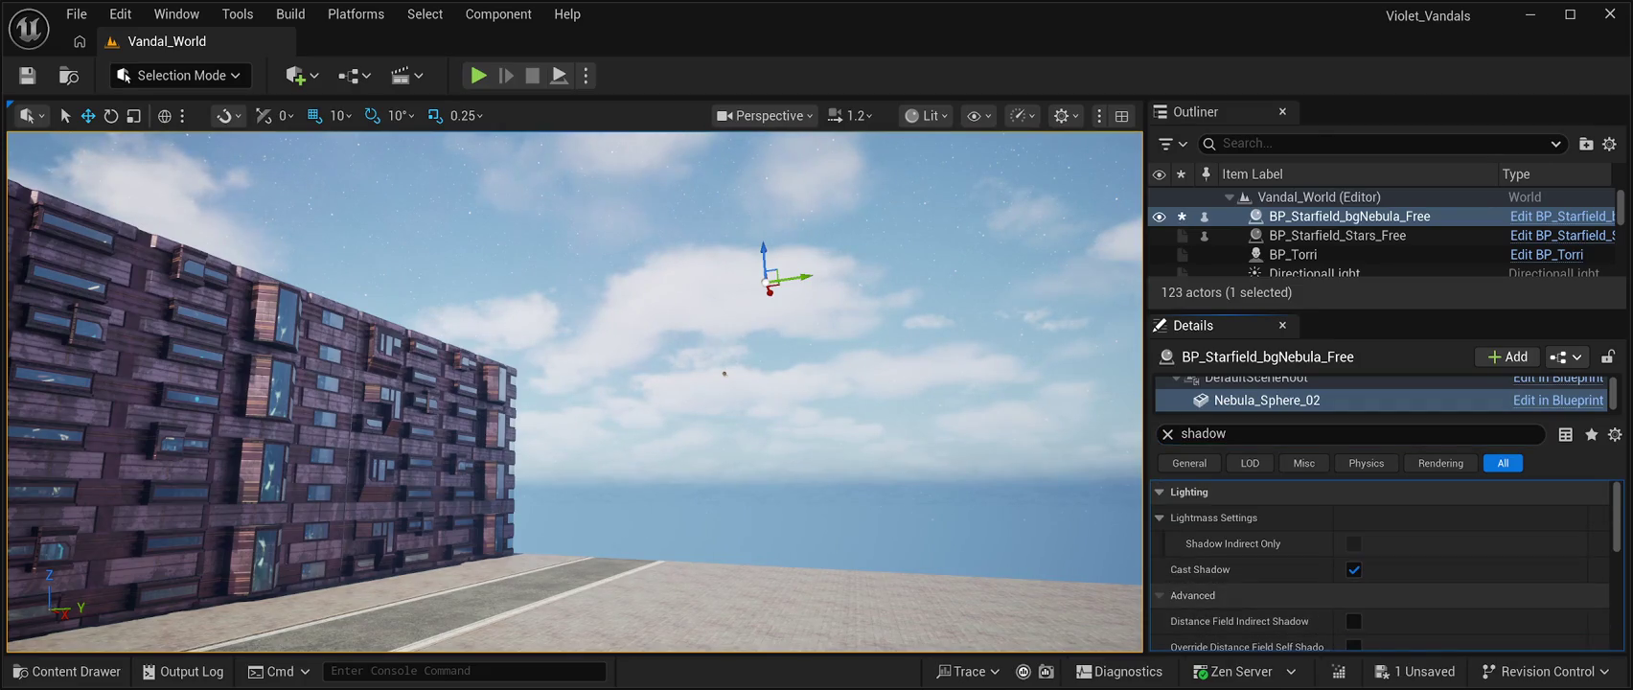
{"action": "left_click", "coordinate": [1203, 433]}
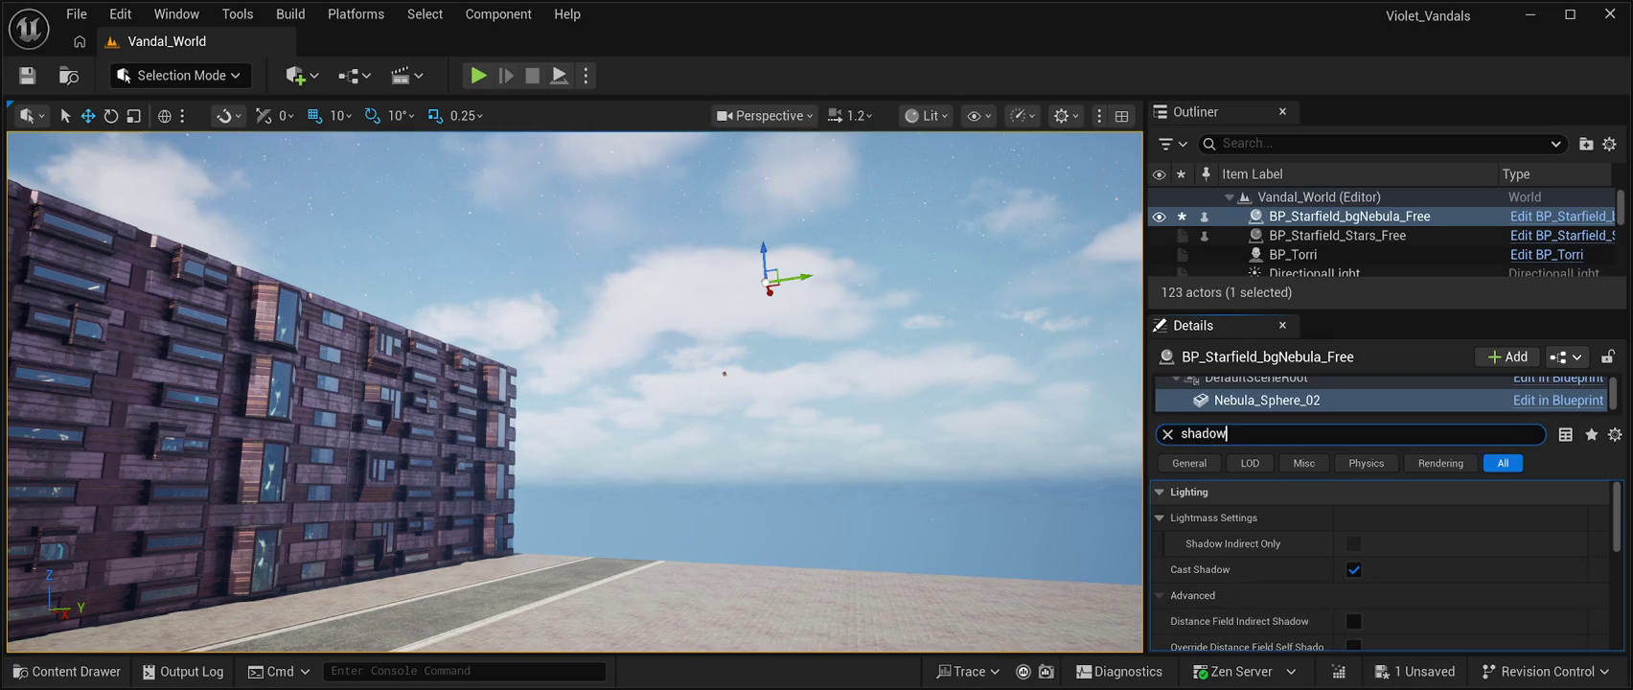
{"action": "key", "text": "BackSpace"}
Filter Details by 'light' to review the sphere's lighting properties, then save the level
{"action": "type", "text": "bright"}
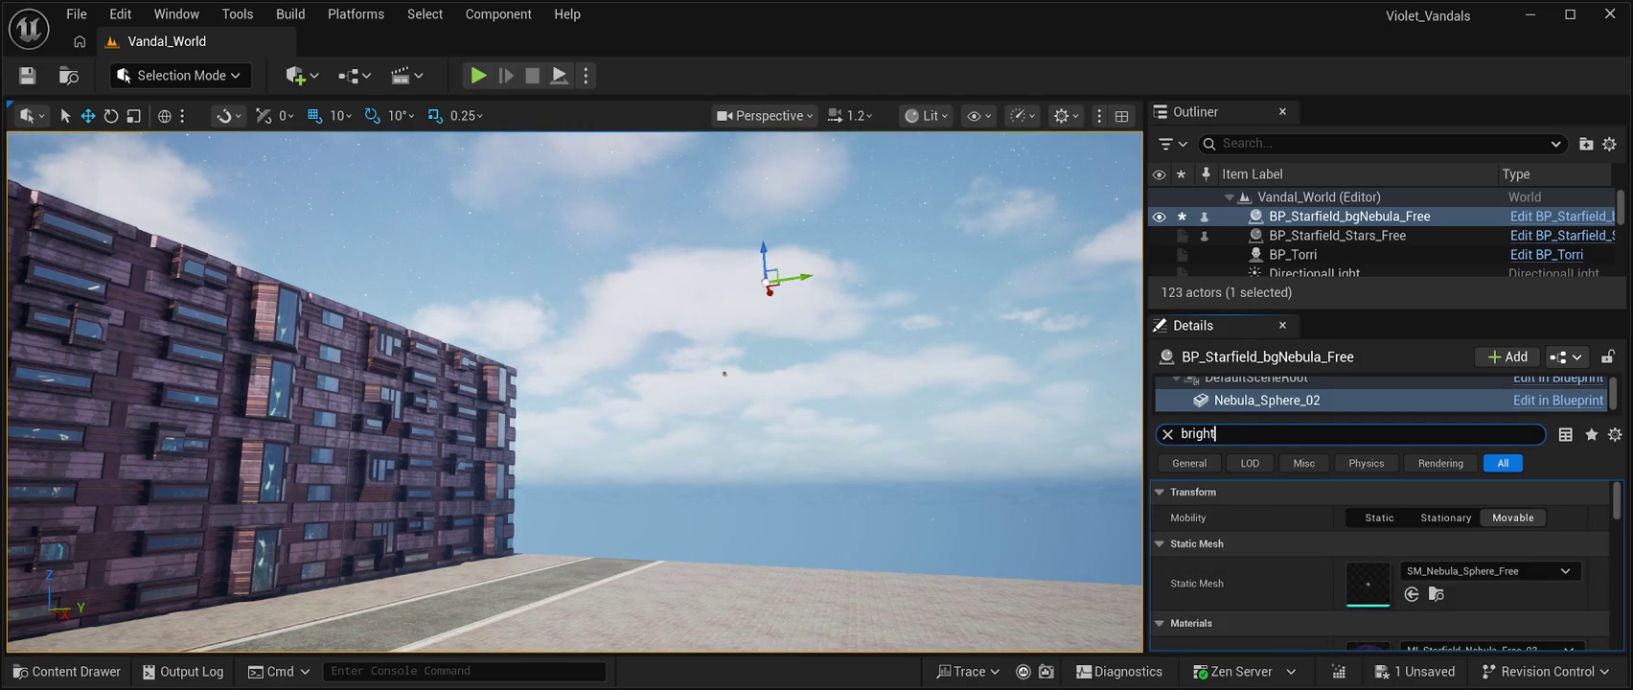
{"action": "key", "text": "BackSpace"}
{"action": "key", "text": "BackSpace"}
{"action": "key", "text": "BackSpace"}
{"action": "type", "text": "light"}
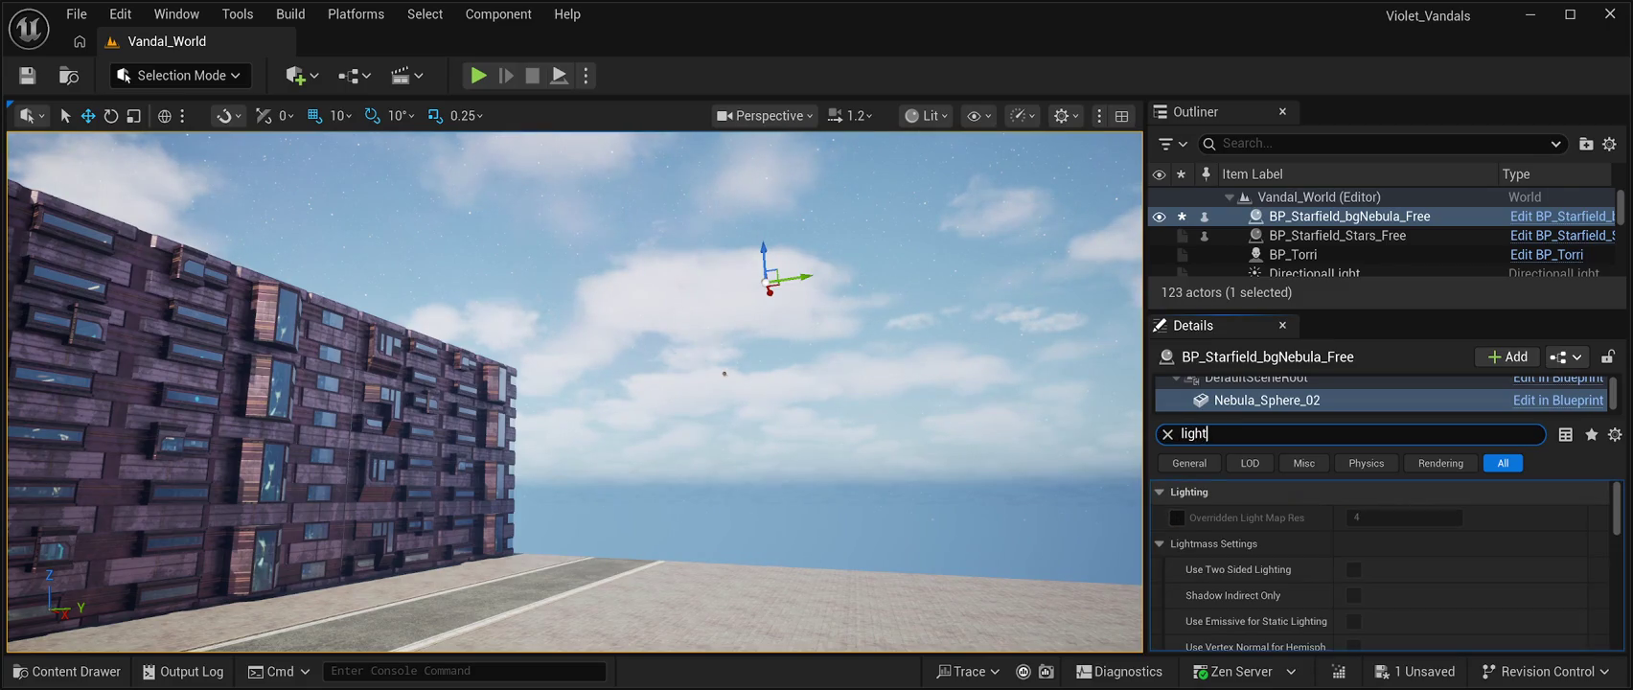
{"action": "scroll", "coordinate": [1380, 565], "scroll_direction": "down", "scroll_amount": 4}
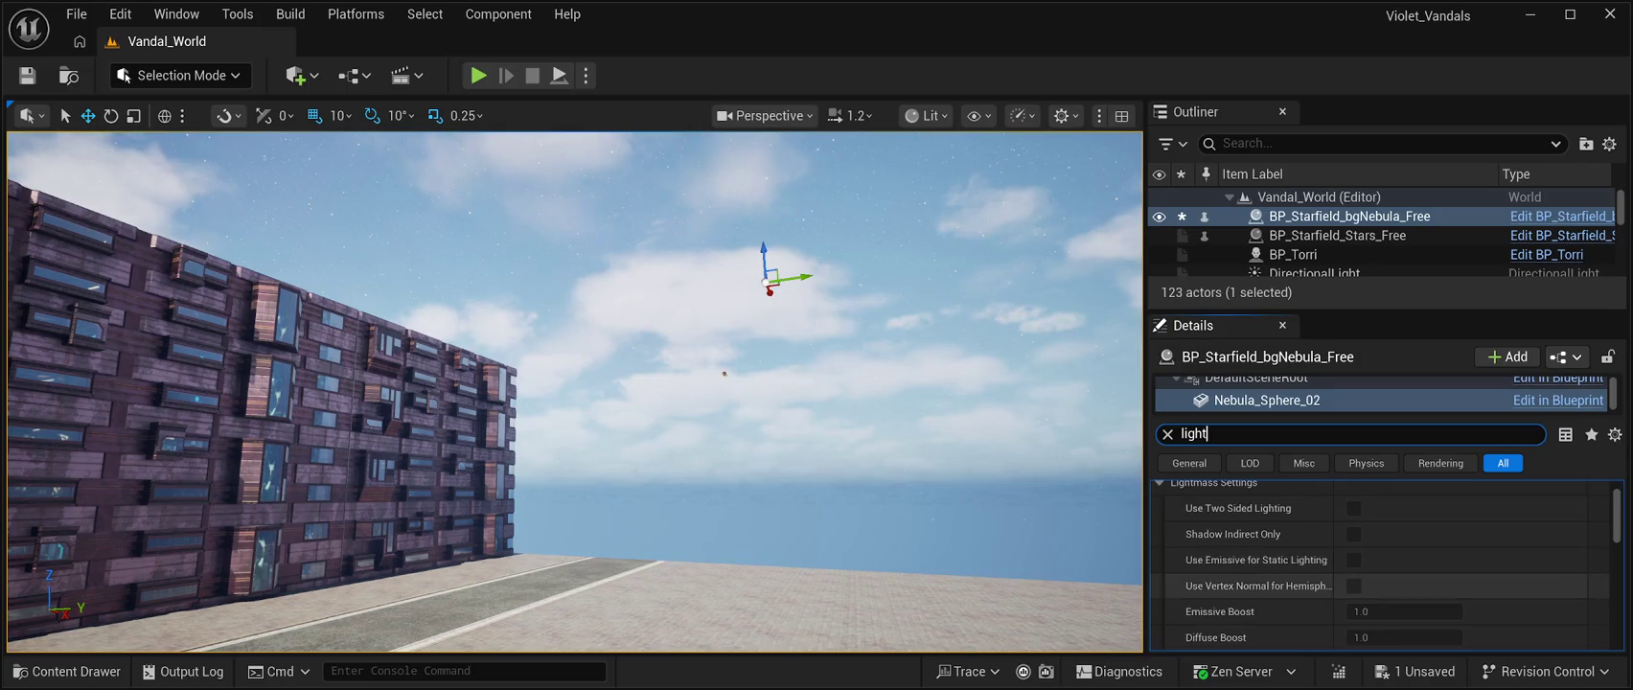
{"action": "scroll", "coordinate": [1380, 571], "scroll_direction": "down", "scroll_amount": 3}
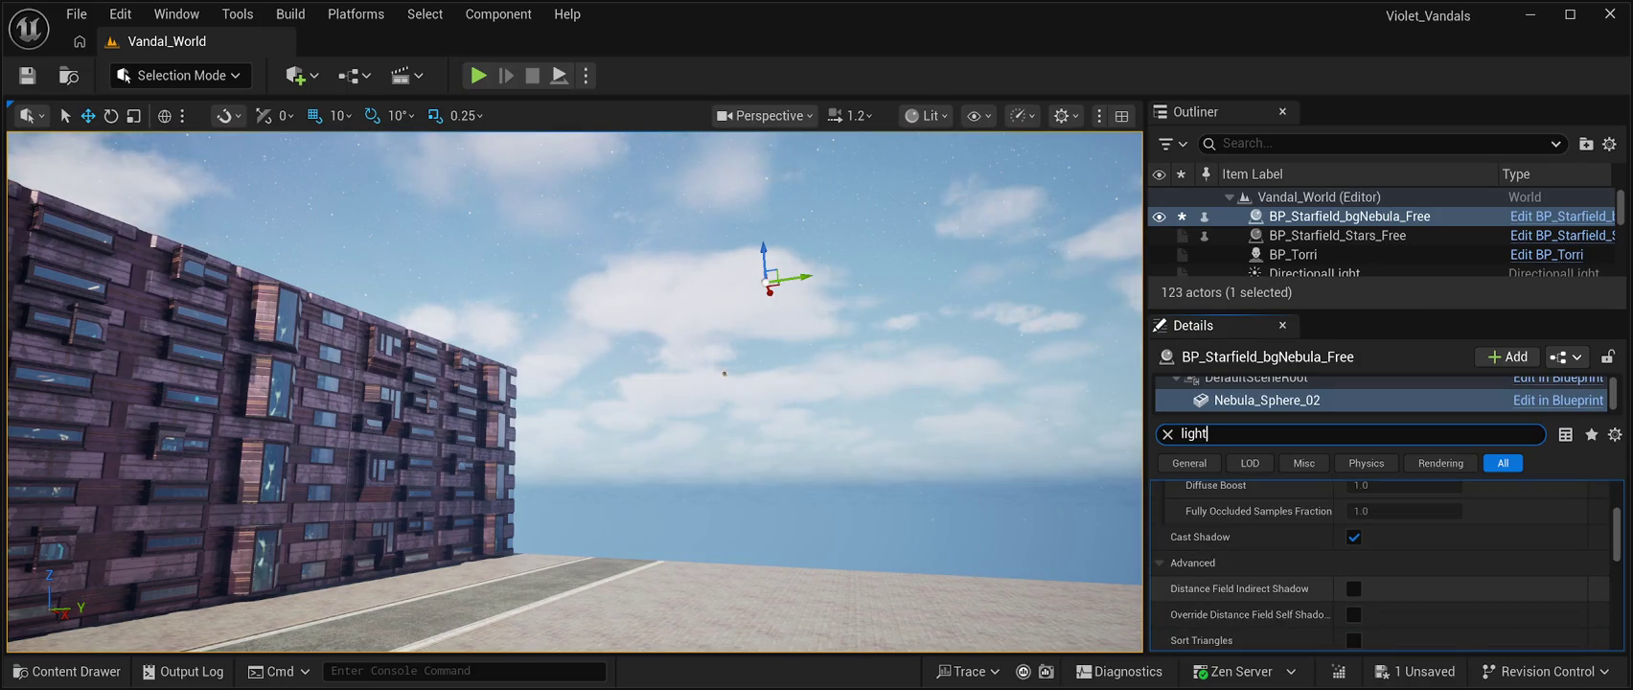
{"action": "scroll", "coordinate": [1380, 571], "scroll_direction": "down", "scroll_amount": 2}
{"action": "scroll", "coordinate": [1380, 580], "scroll_direction": "down", "scroll_amount": 4}
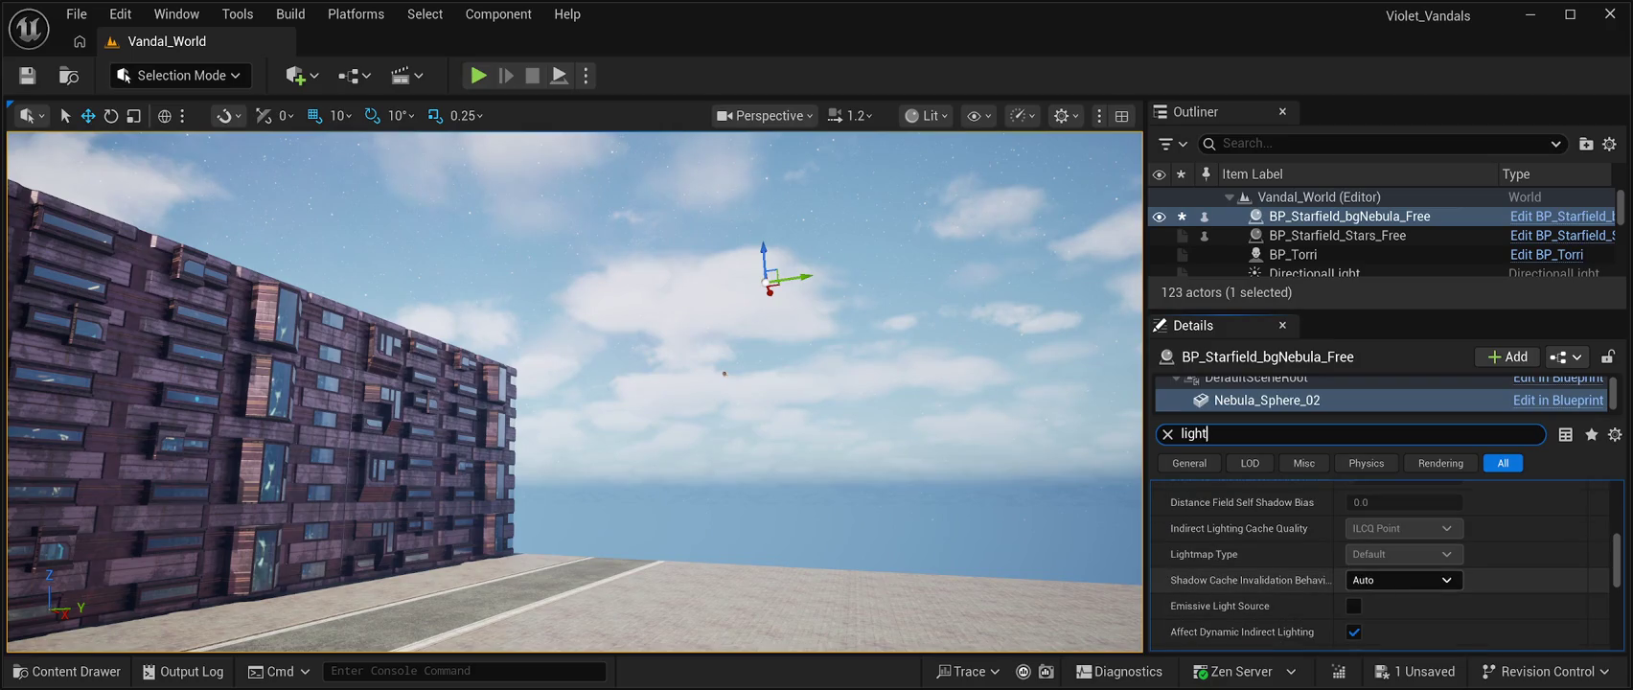
{"action": "scroll", "coordinate": [1380, 580], "scroll_direction": "down", "scroll_amount": 4}
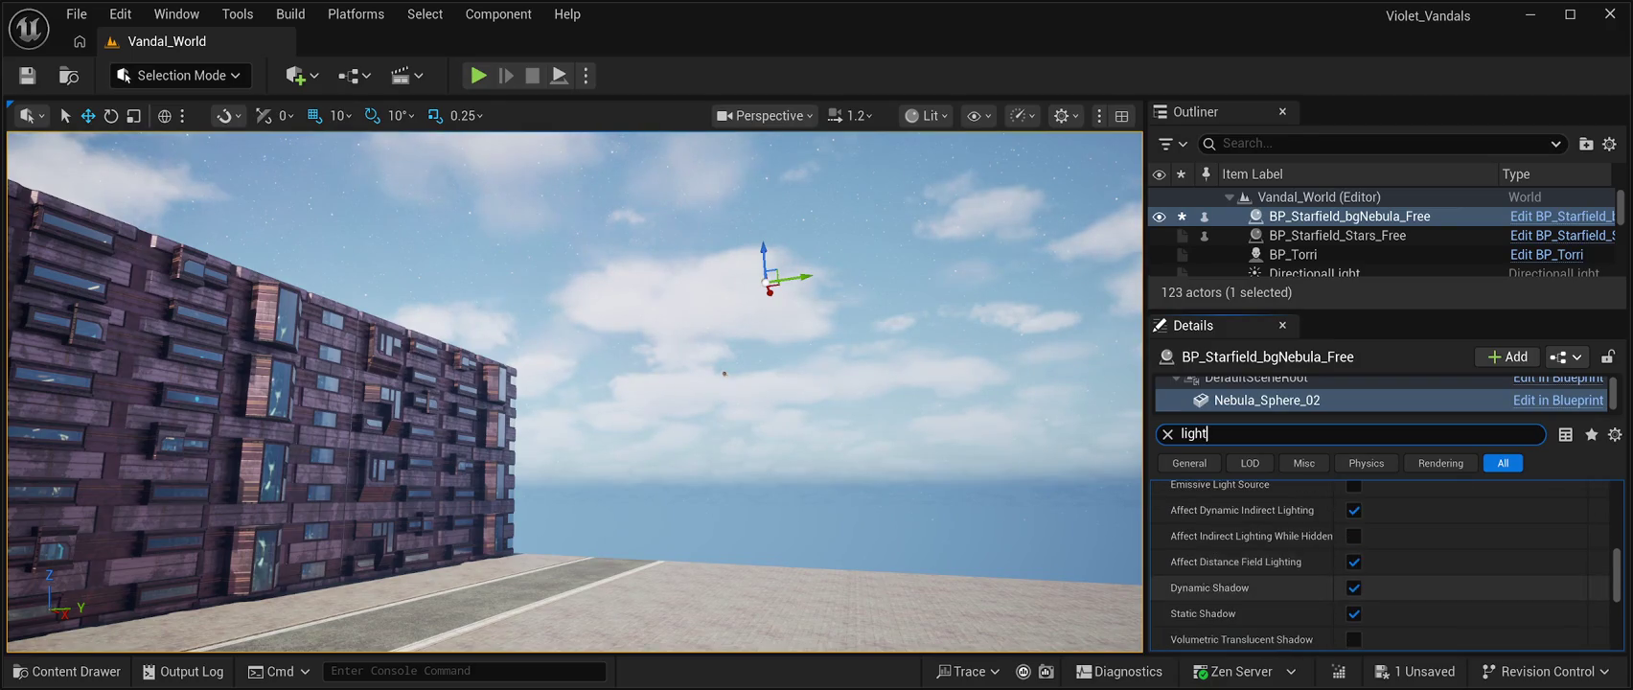
{"action": "key", "text": "ctrl+s"}
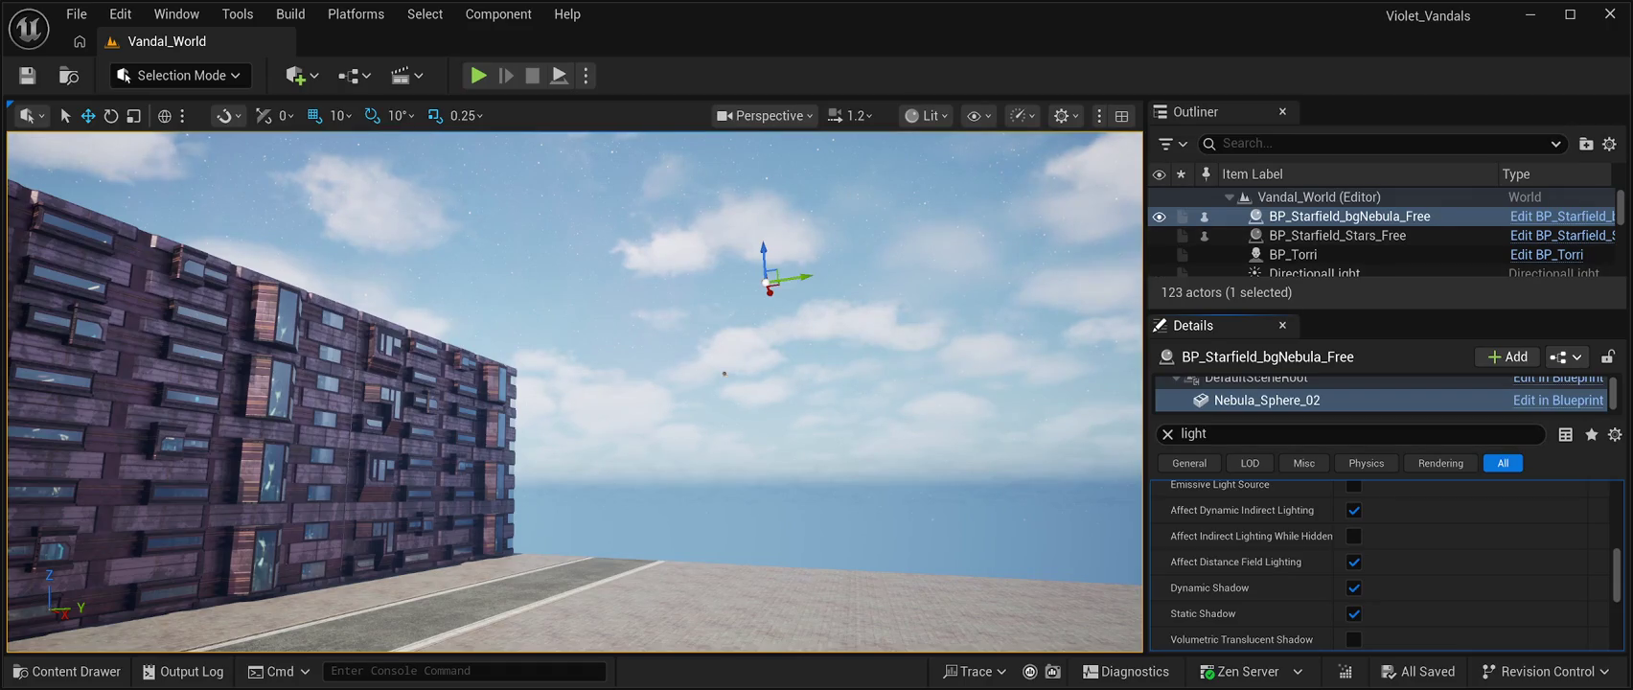
Clear the Details filter, save all, and play the level to see the purple nebula sky
{"action": "left_click", "coordinate": [1210, 433]}
{"action": "key", "text": "ctrl+a"}
{"action": "key", "text": "BackSpace"}
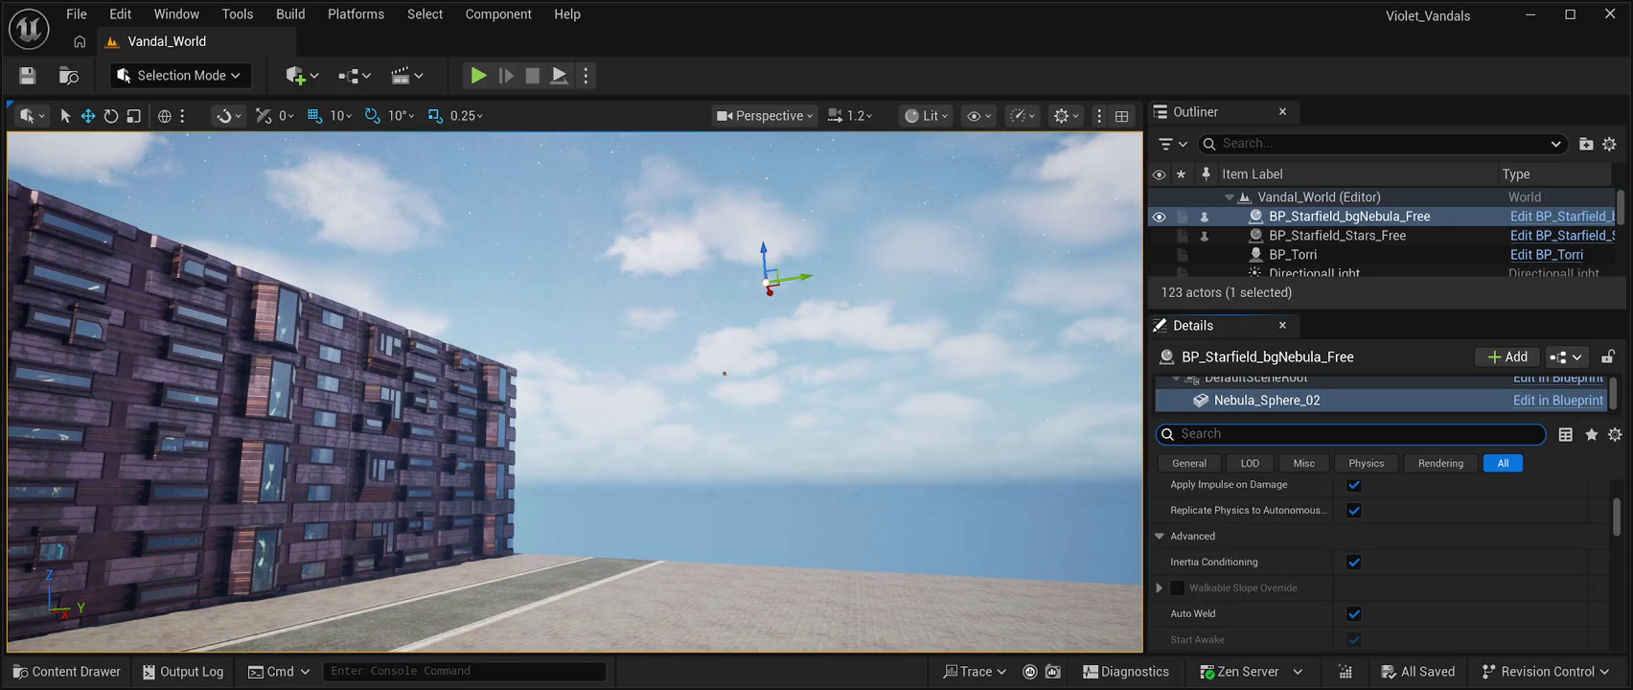
{"action": "scroll", "coordinate": [1380, 565], "scroll_direction": "up", "scroll_amount": 5}
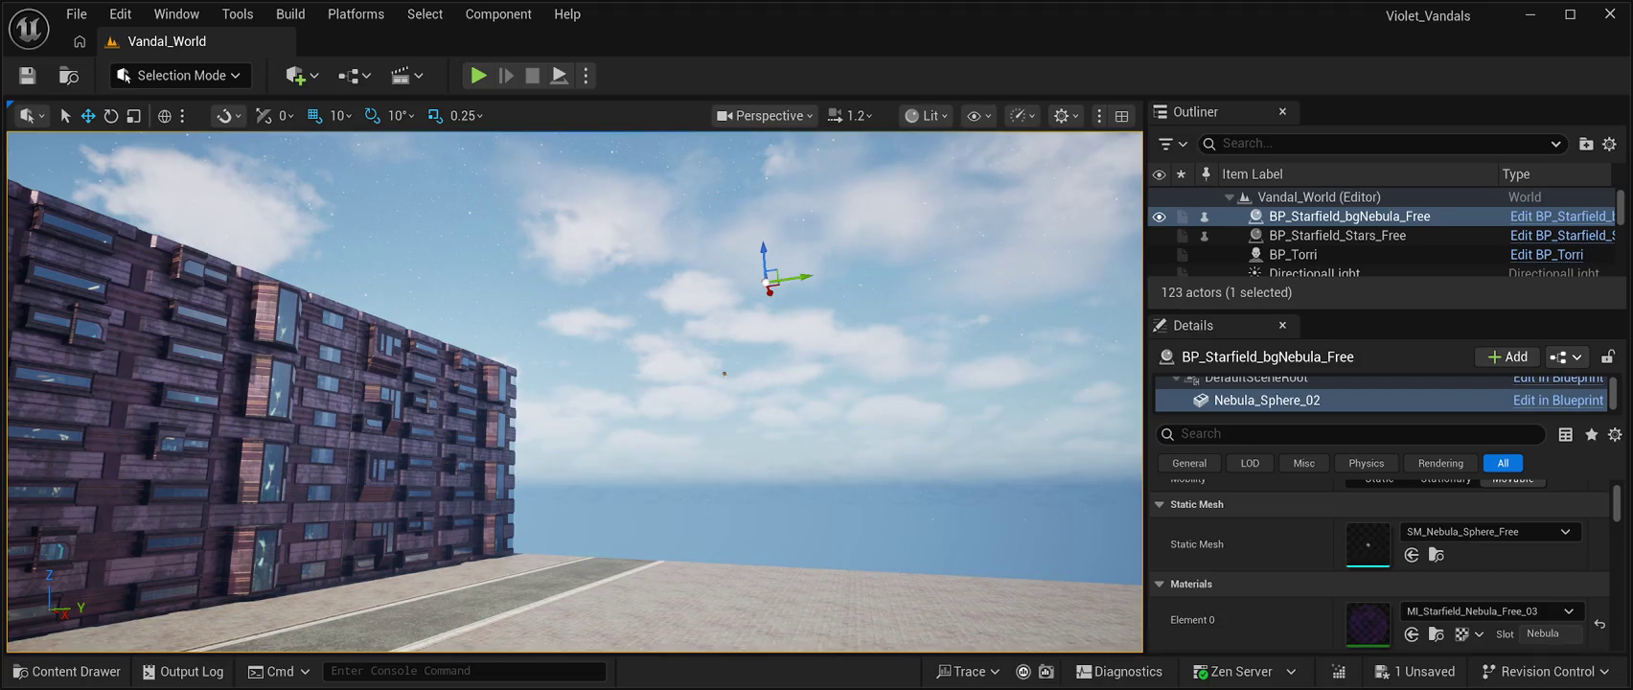
{"action": "key", "text": "ctrl+shift+s"}
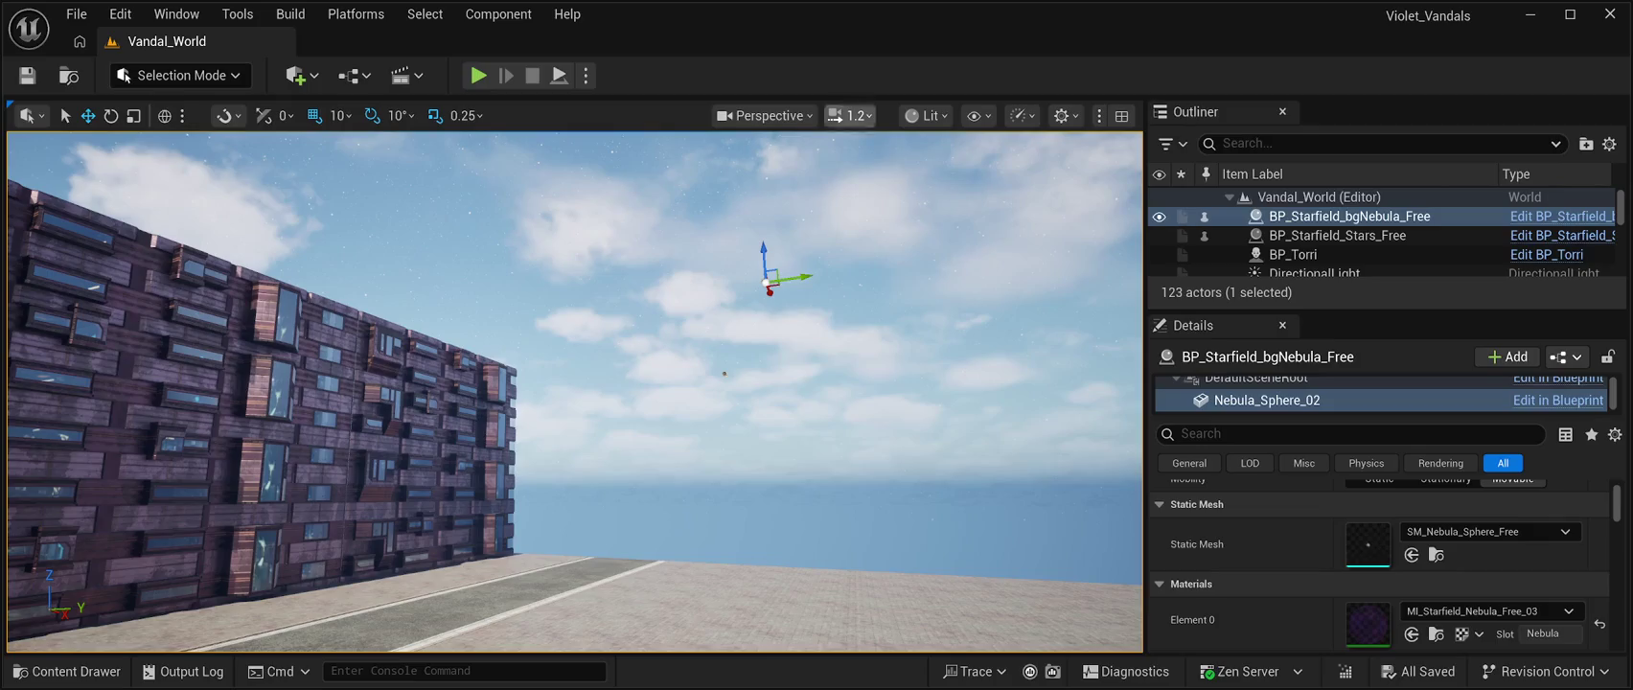
{"action": "key", "text": "alt+p"}
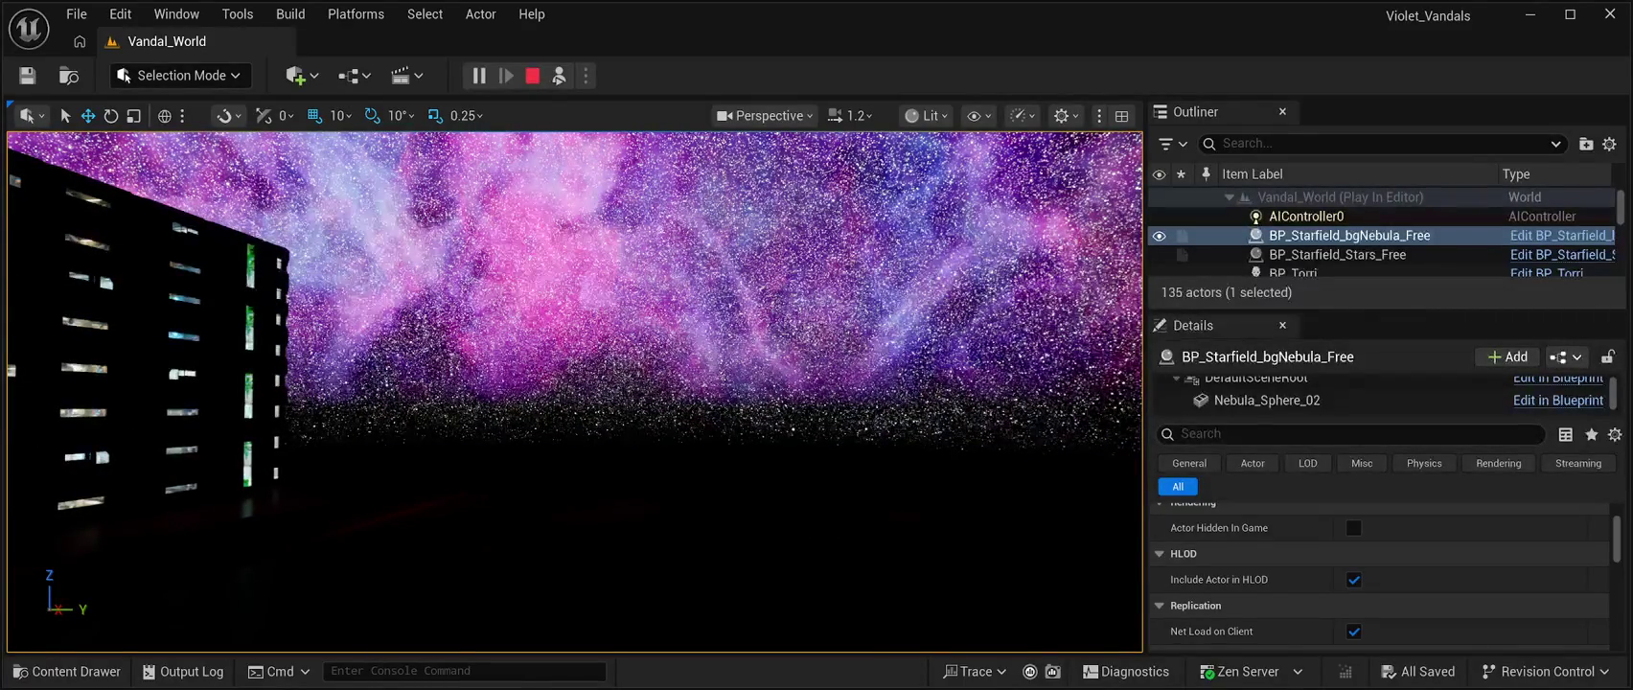
Stop the play session and return to editing Vandal_World
{"action": "key", "text": "Escape"}
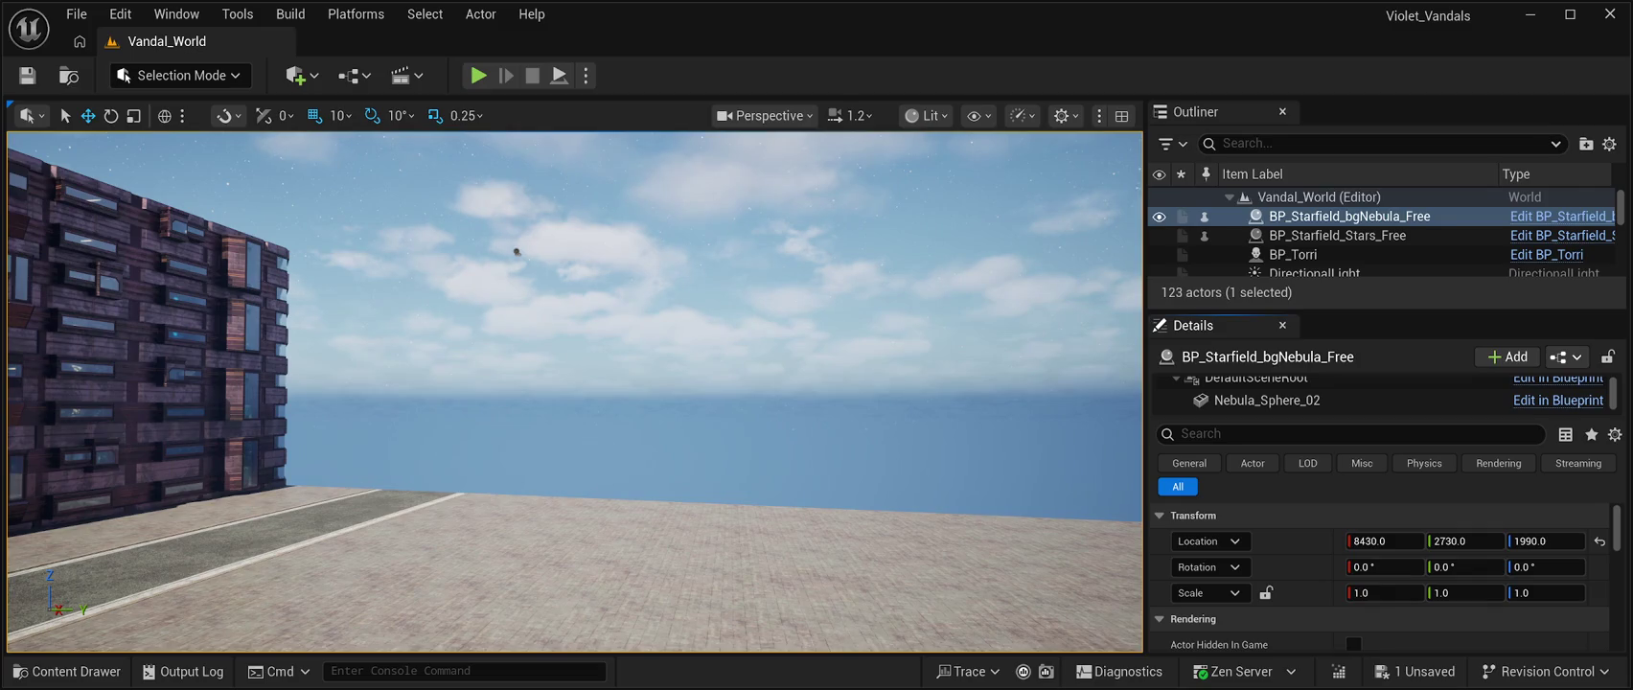
Save Vandal_World, play-test the purple nebula sky, then swing the view toward the building and open sky
{"action": "key", "text": "ctrl+s"}
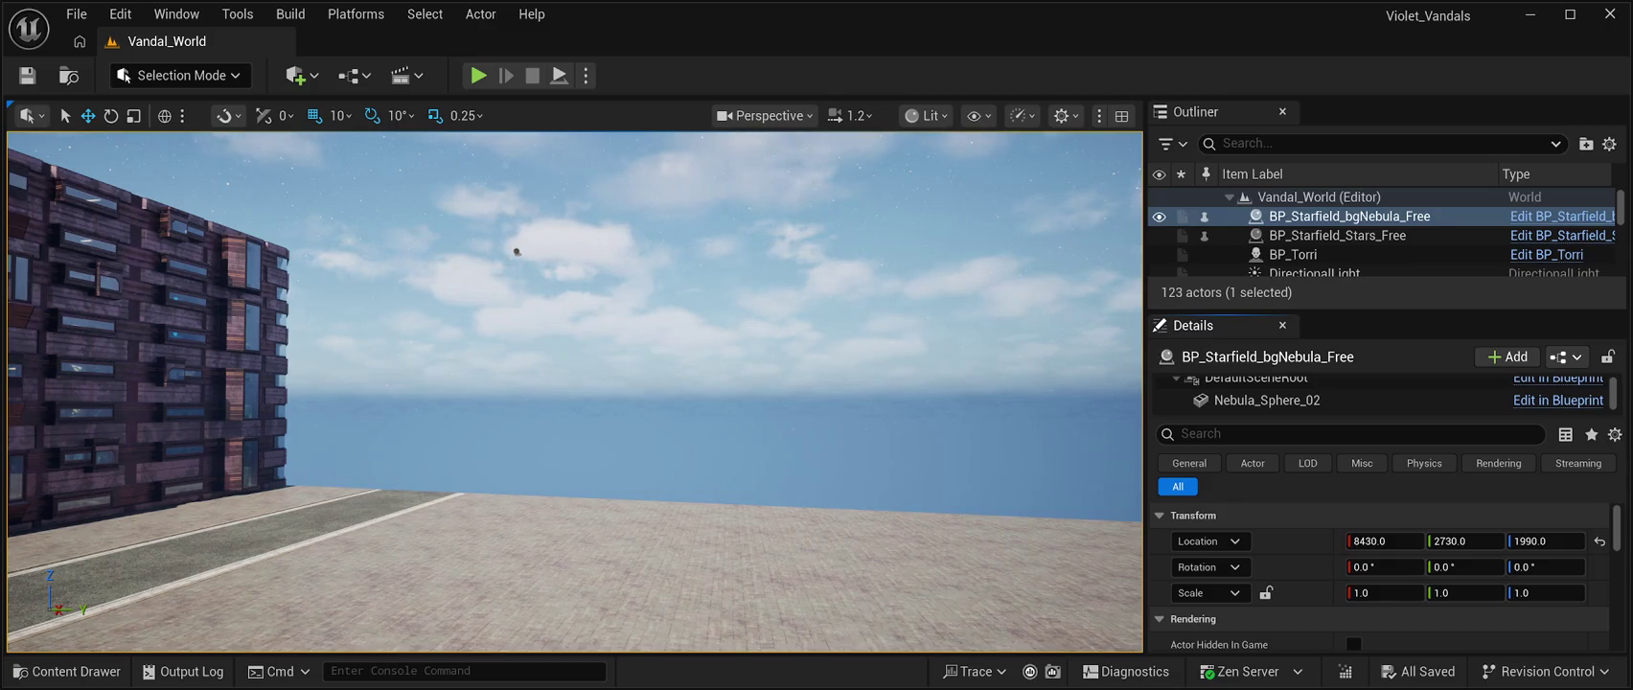
{"action": "key", "text": "alt+p"}
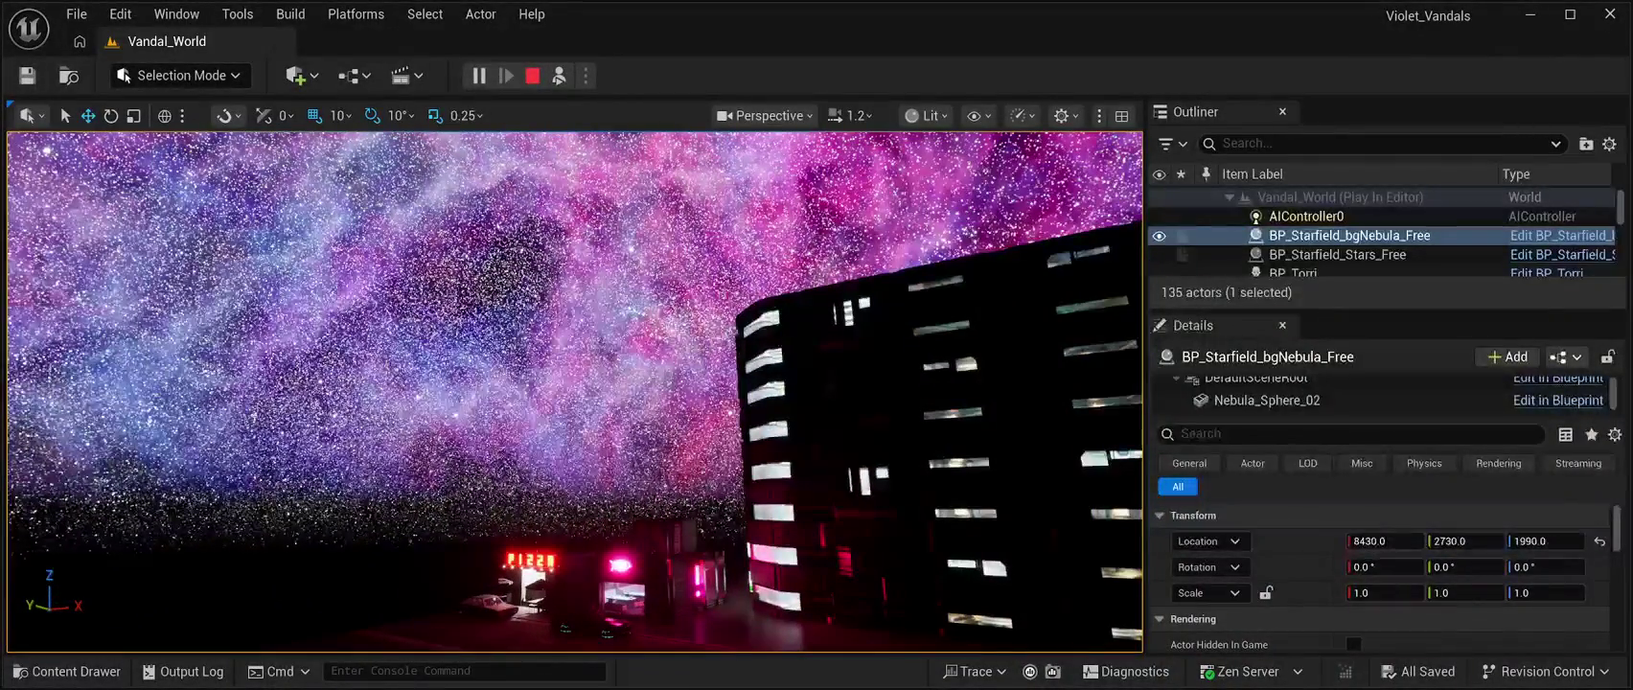
{"action": "key", "text": "Escape"}
{"action": "mouse_move", "coordinate": [260, 584]}
{"action": "left_mouse_down"}
{"action": "mouse_move", "coordinate": [848, 259]}
{"action": "mouse_move", "coordinate": [680, 273]}
{"action": "left_mouse_up"}
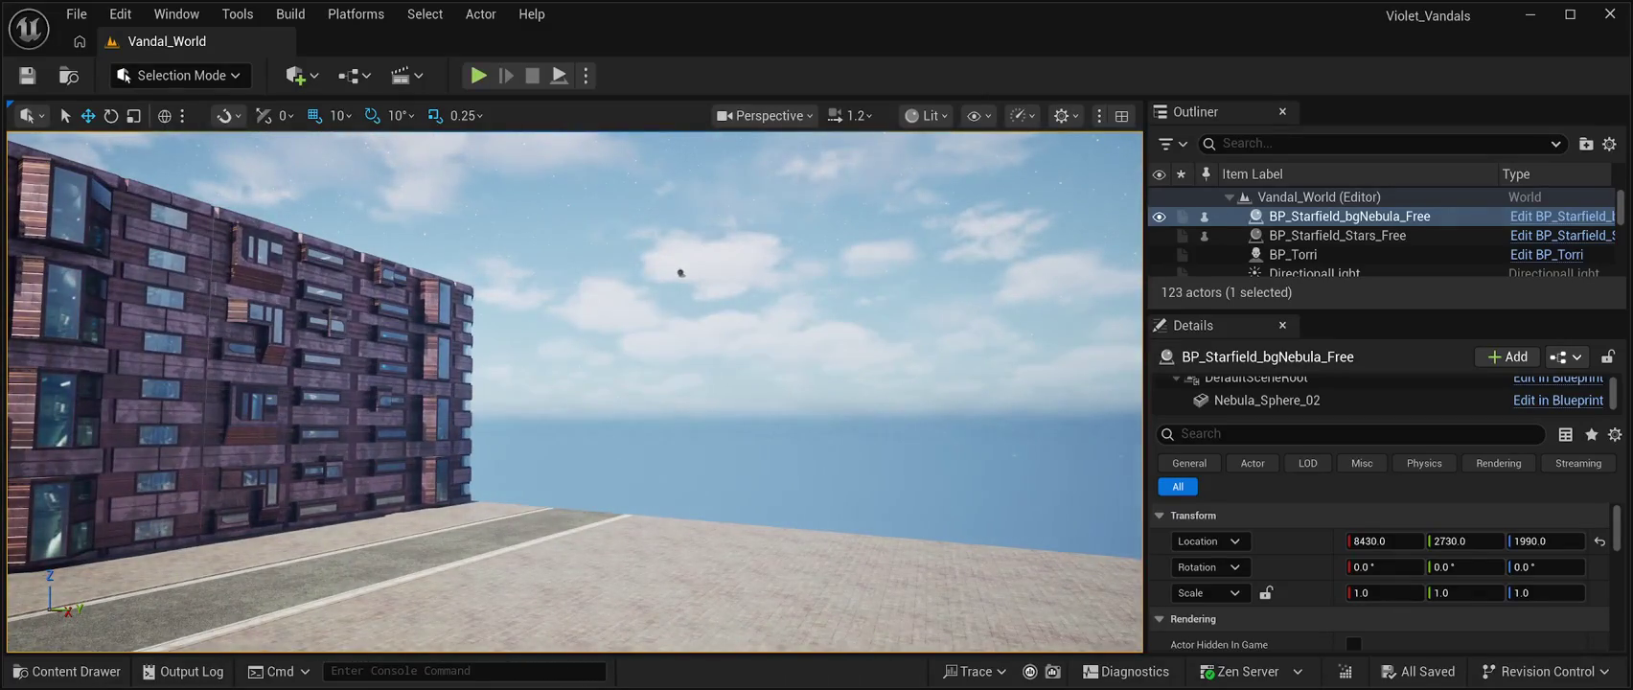